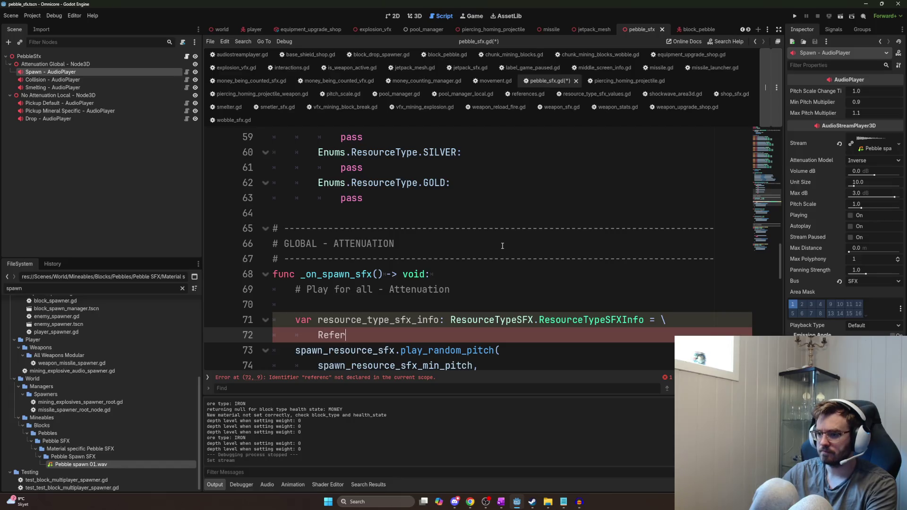
- On line 72, call References.resource_type_sfx.get_sfx_info_for_resource_type(resource_type) using autocomplete
{"action": "type", "text": "ences."}
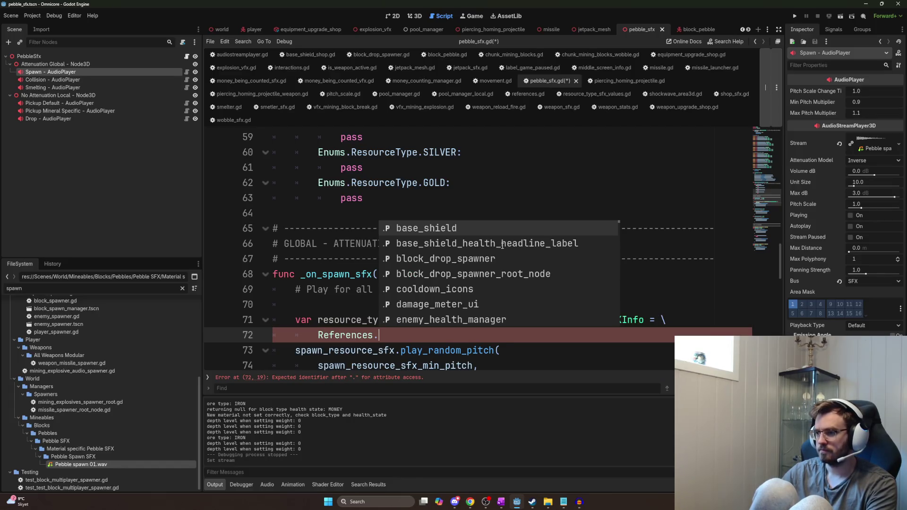
{"action": "type", "text": "re"}
{"action": "key", "text": "Return"}
{"action": "type", "text": "."}
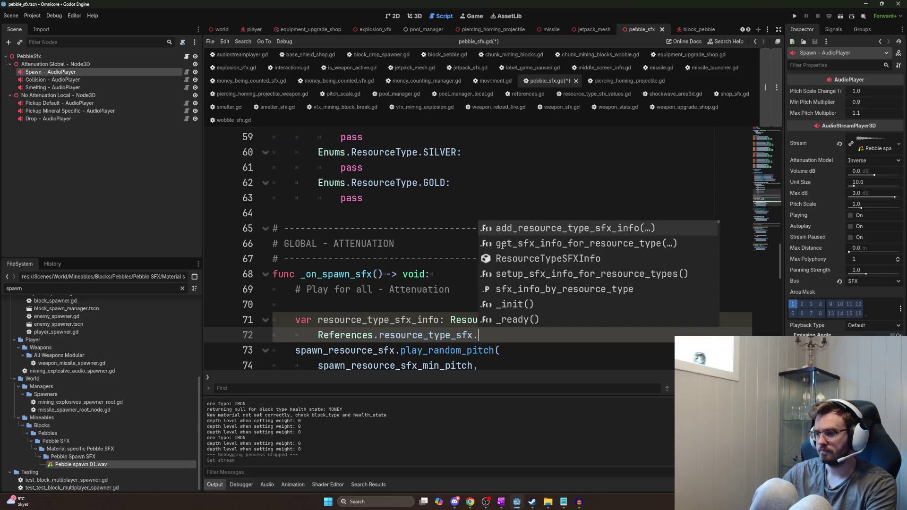
{"action": "type", "text": "get"}
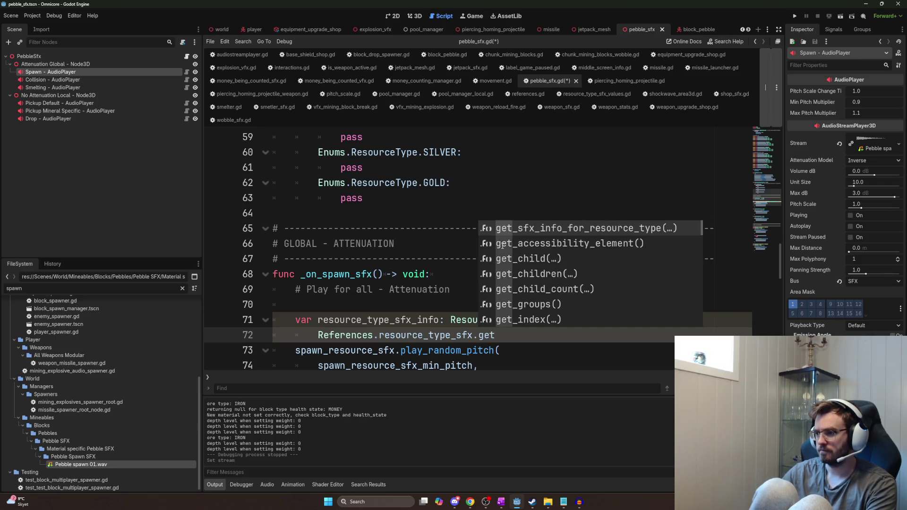
{"action": "key", "text": "Return"}
{"action": "key", "text": "Return"}
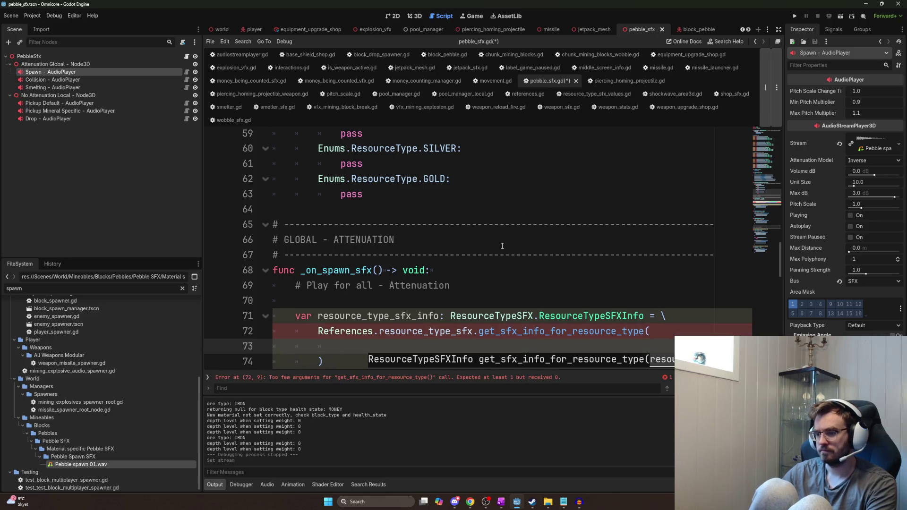
{"action": "type", "text": "re"}
{"action": "key", "text": "Return"}
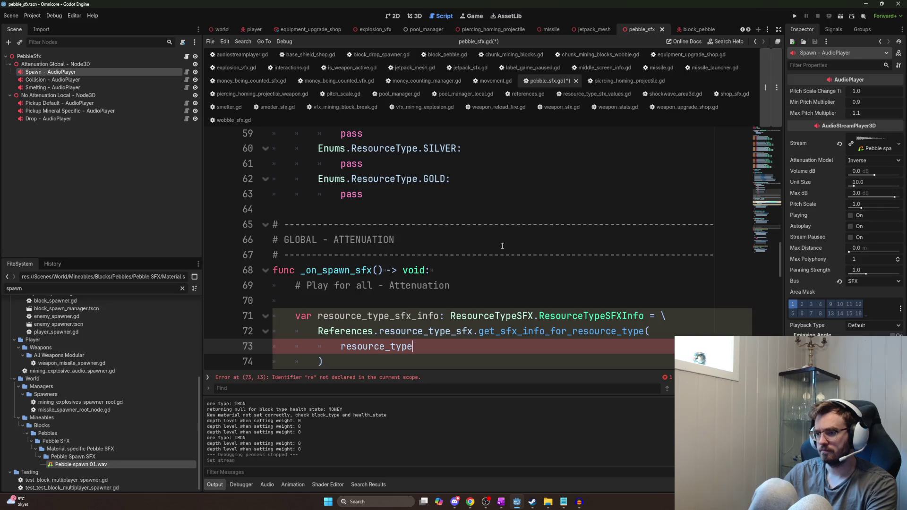
{"action": "key", "text": "Home"}
{"action": "key", "text": "BackSpace"}
{"action": "key", "text": "BackSpace"}
{"action": "key", "text": "BackSpace"}
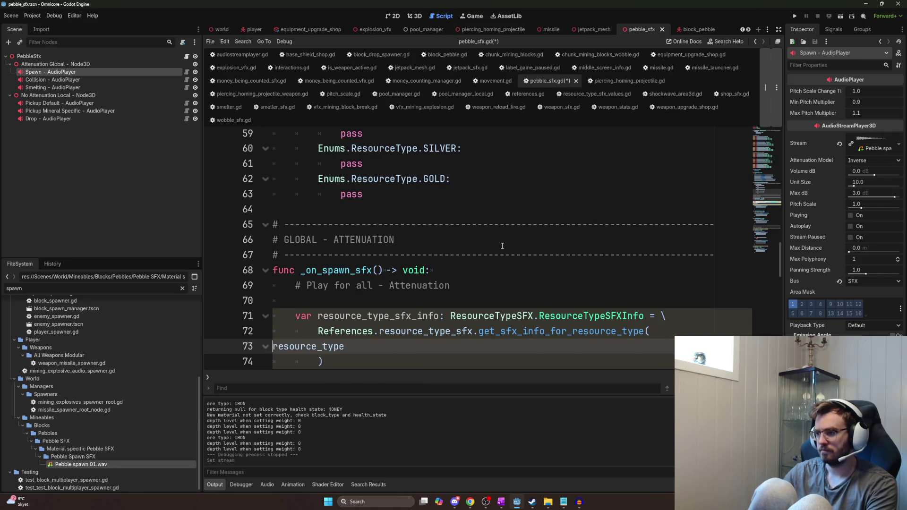
{"action": "key", "text": "Return"}
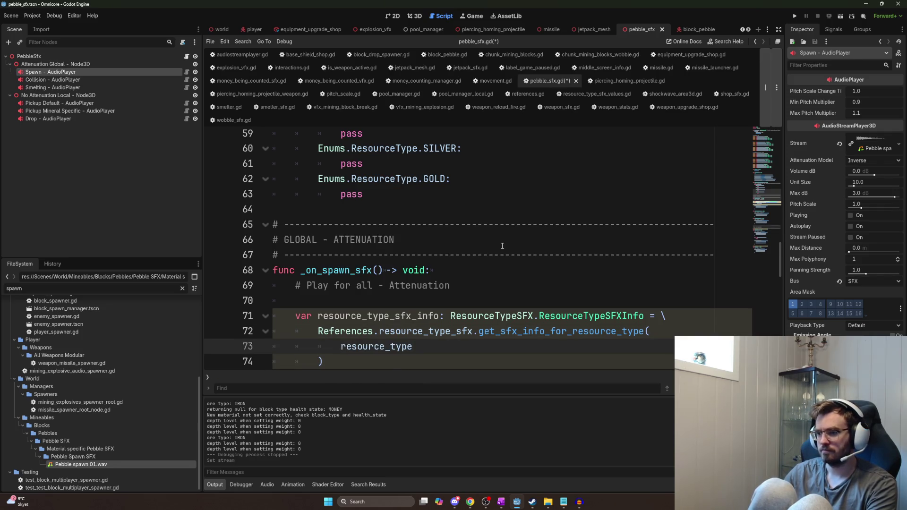
{"action": "key", "text": "Down"}
{"action": "key", "text": "BackSpace"}
{"action": "key", "text": "BackSpace"}
{"action": "key", "text": "BackSpace"}
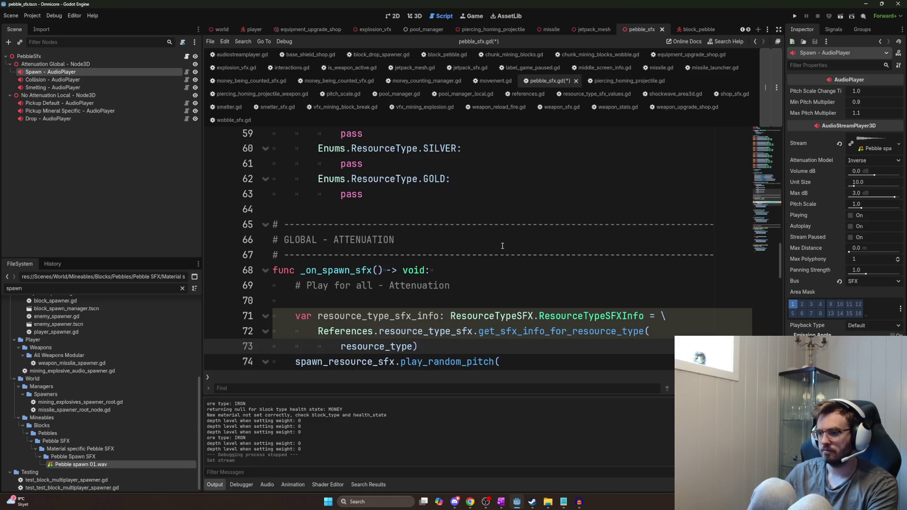
- Break the get_sfx_info call onto a backslash continuation line and add a blank line after it
{"action": "left_click", "coordinate": [498, 331]}
{"action": "type", "text": "\\"}
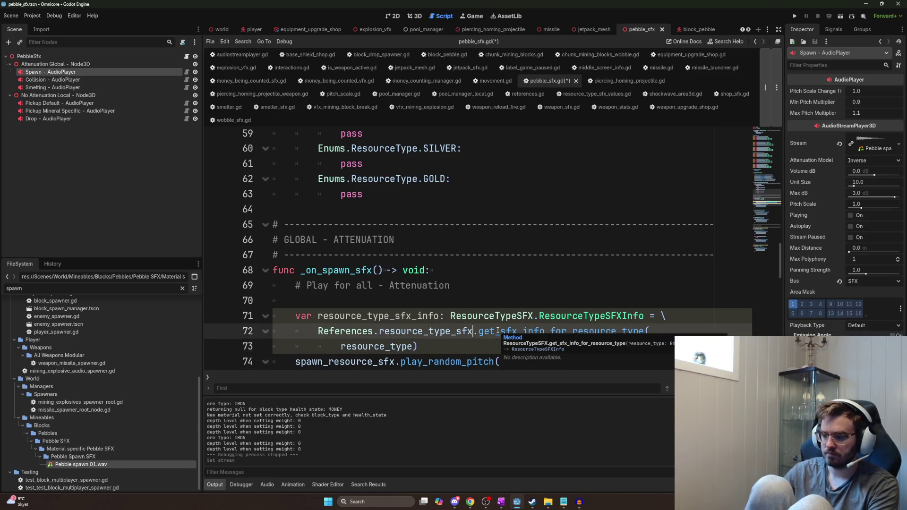
{"action": "key", "text": "Return"}
{"action": "key", "text": "Down"}
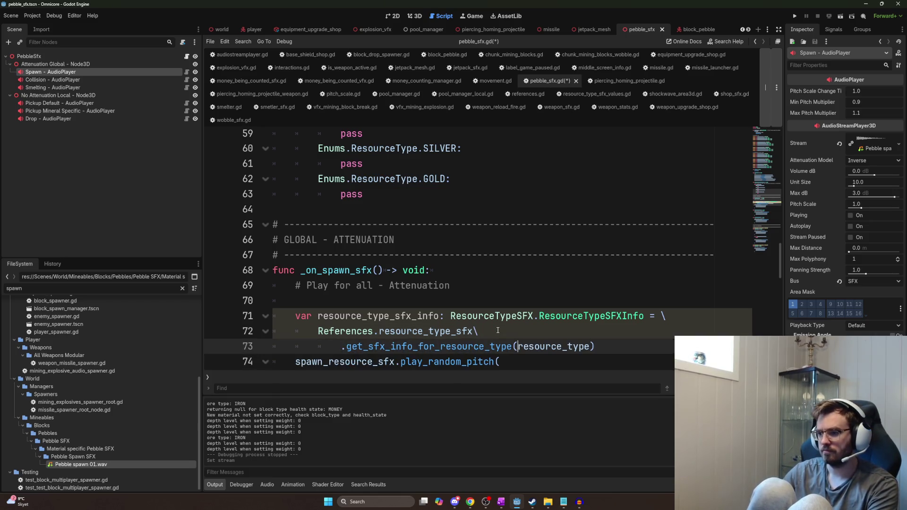
{"action": "key", "text": "BackSpace"}
{"action": "key", "text": "BackSpace"}
{"action": "key", "text": "BackSpace"}
{"action": "key", "text": "Down"}
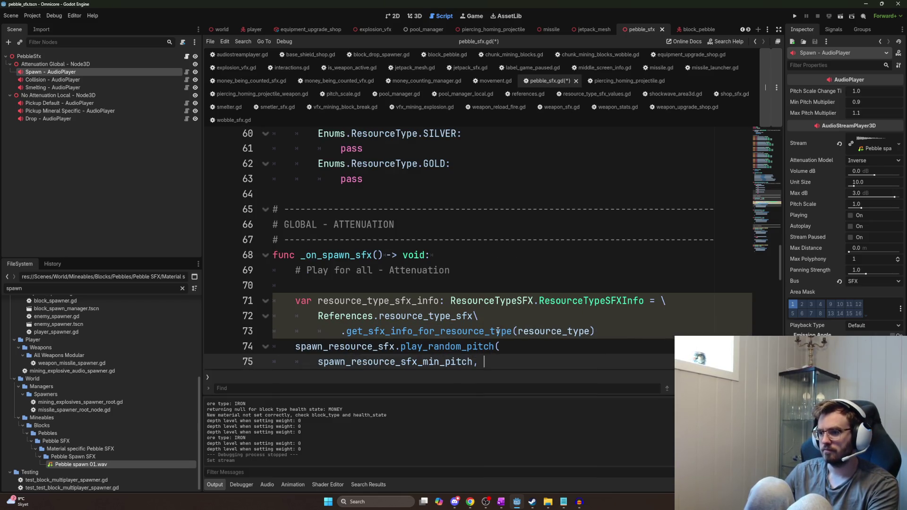
{"action": "key", "text": "Up"}
{"action": "key", "text": "Up"}
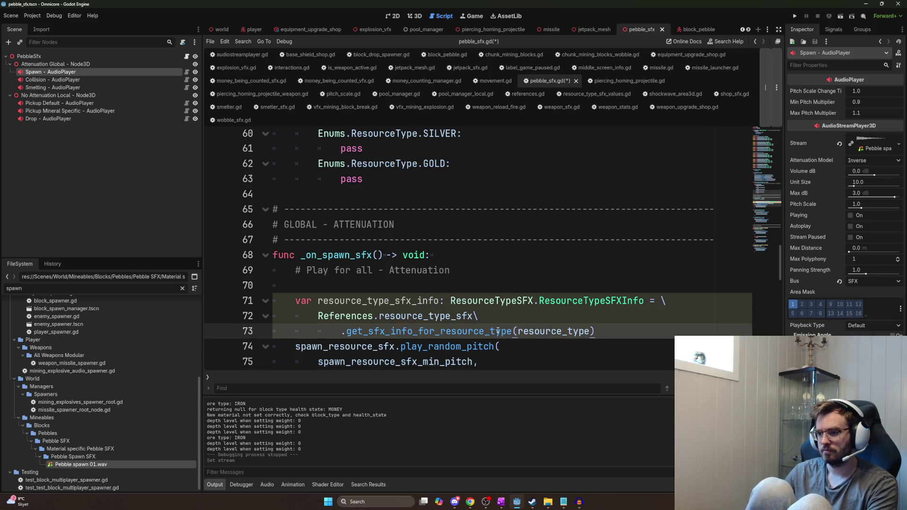
{"action": "key", "text": "Return"}
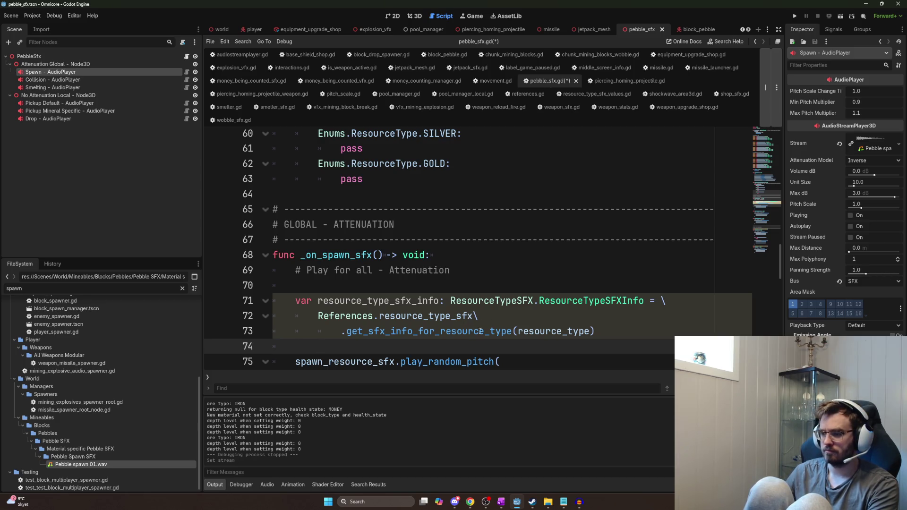
- Replace the backslashes with an opening '(' and closing ')', indenting the method call line
{"action": "left_click", "coordinate": [678, 302]}
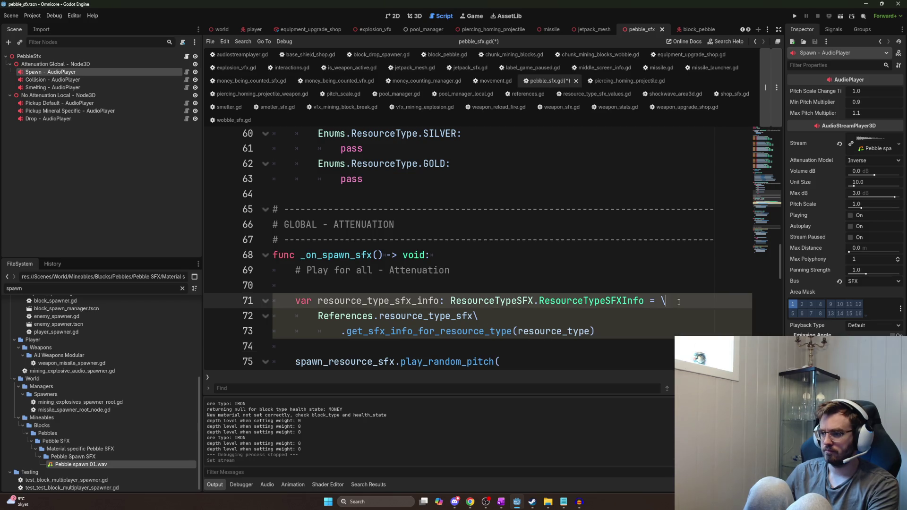
{"action": "key", "text": "BackSpace"}
{"action": "type", "text": "("}
{"action": "key", "text": "Down"}
{"action": "key", "text": "BackSpace"}
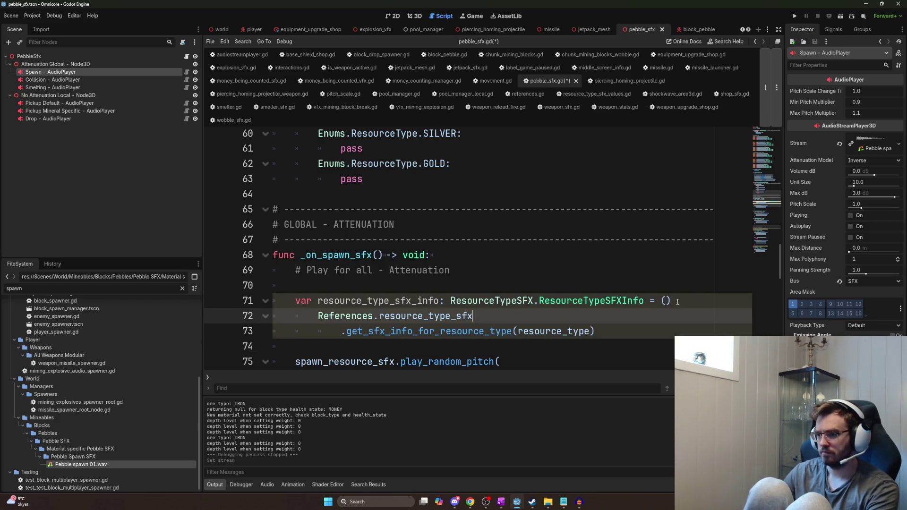
{"action": "key", "text": "Down"}
{"action": "key", "text": "Down"}
{"action": "type", "text": ")"}
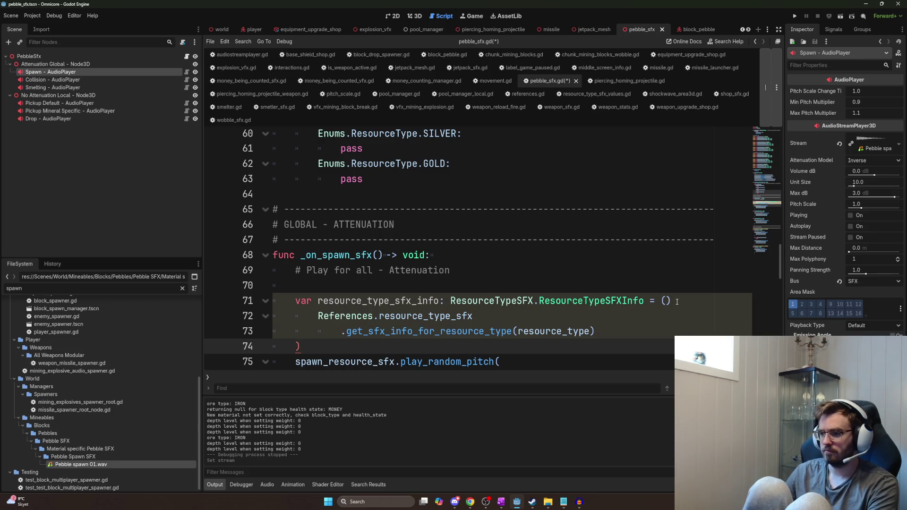
{"action": "double_click", "coordinate": [371, 329]}
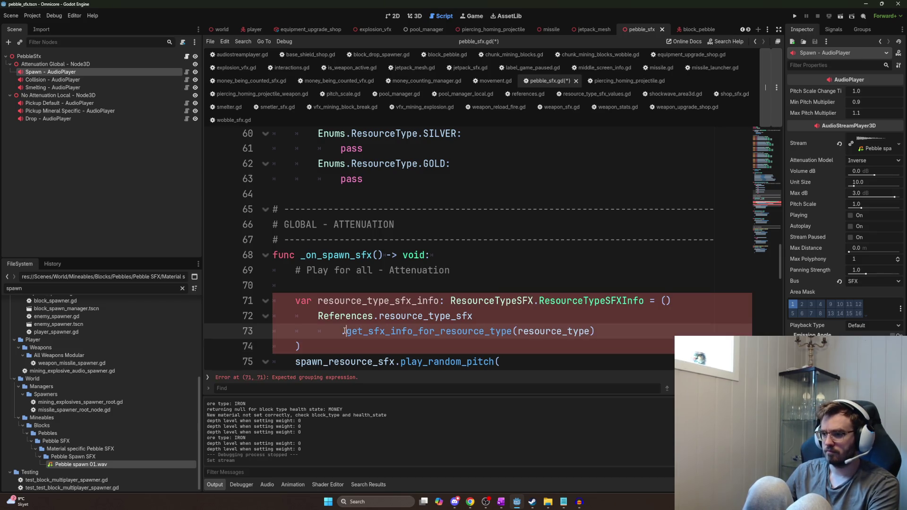
{"action": "key", "text": "Home"}
{"action": "key", "text": "BackSpace"}
{"action": "key", "text": "BackSpace"}
{"action": "key", "text": "BackSpace"}
{"action": "key", "text": "BackSpace"}
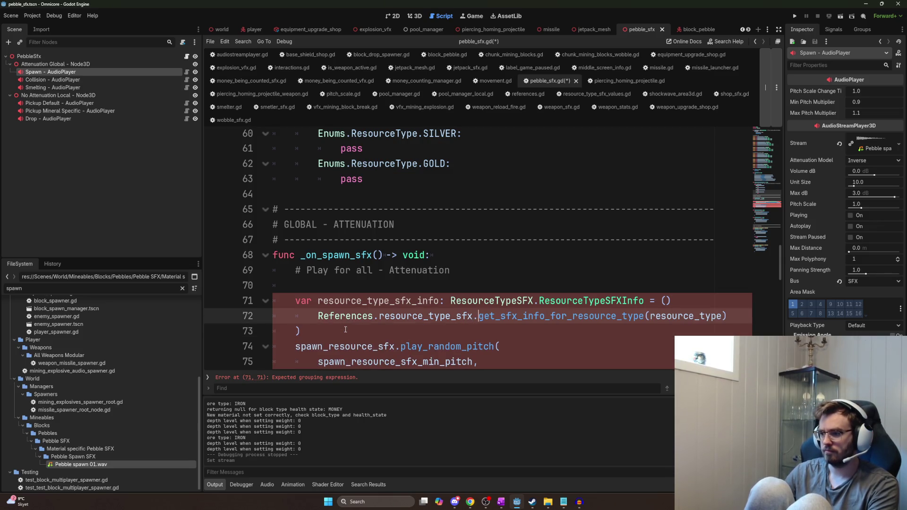
{"action": "key", "text": "Return"}
{"action": "key", "text": "Tab"}
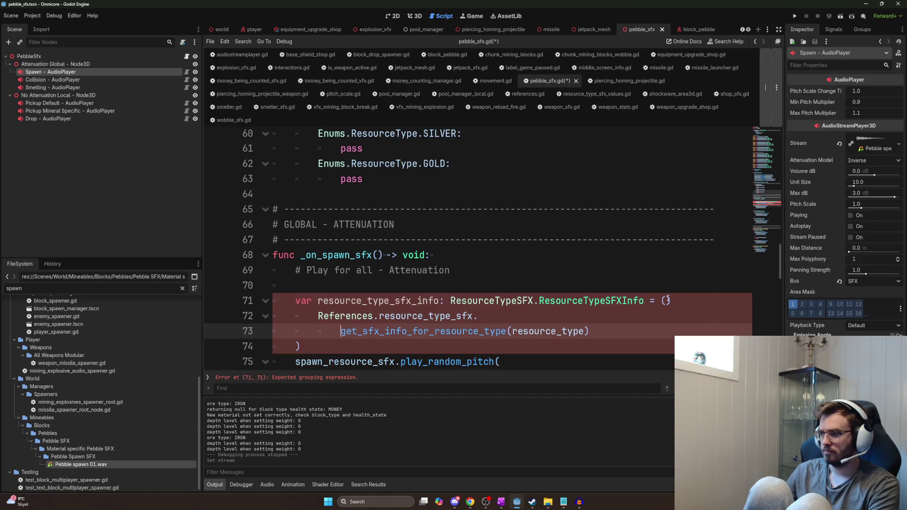
- Adjust the indentation of the get_sfx_info call on line 73
{"action": "scroll", "coordinate": [387, 344], "scroll_direction": "down", "scroll_amount": 1}
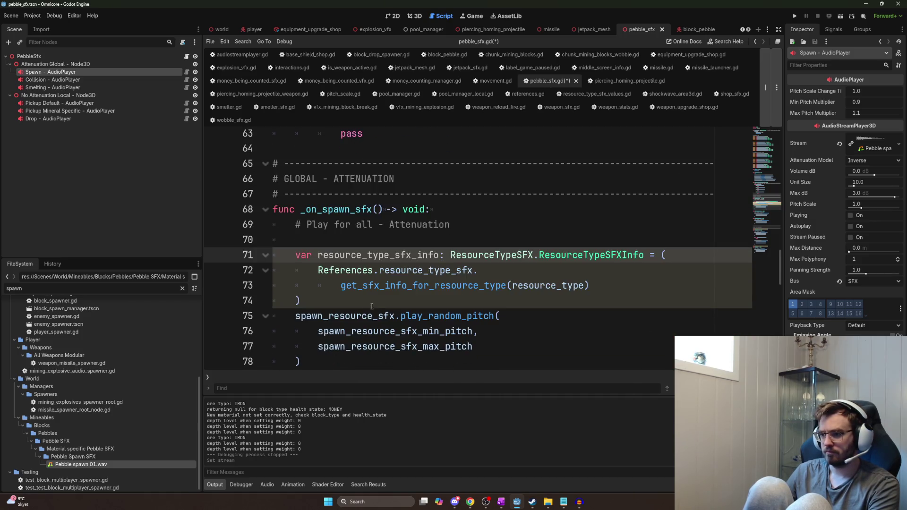
{"action": "key", "text": "Down"}
{"action": "key", "text": "Down"}
{"action": "key", "text": "Down"}
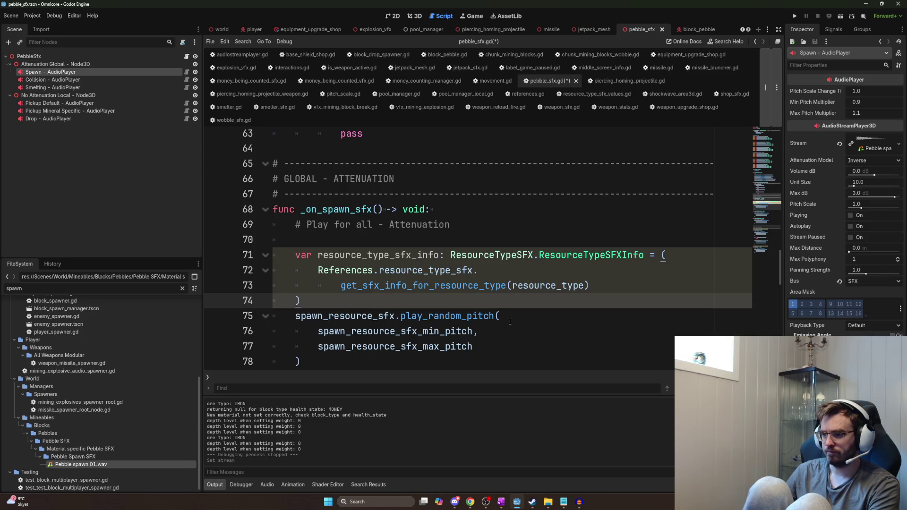
{"action": "left_click", "coordinate": [343, 286]}
{"action": "key", "text": "BackSpace"}
{"action": "left_click", "coordinate": [394, 308]}
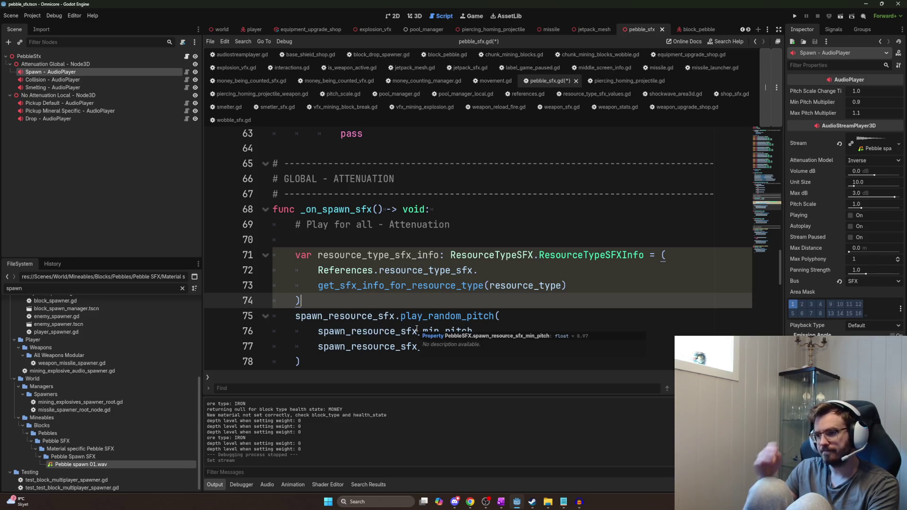
{"action": "mouse_move", "coordinate": [416, 329]}
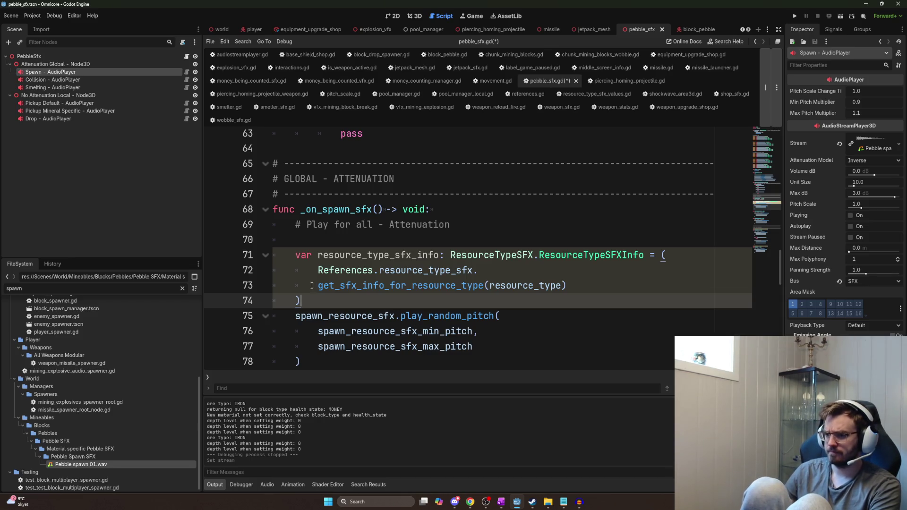
{"action": "key", "text": "Up"}
{"action": "key", "text": "Home"}
{"action": "key", "text": "Tab"}
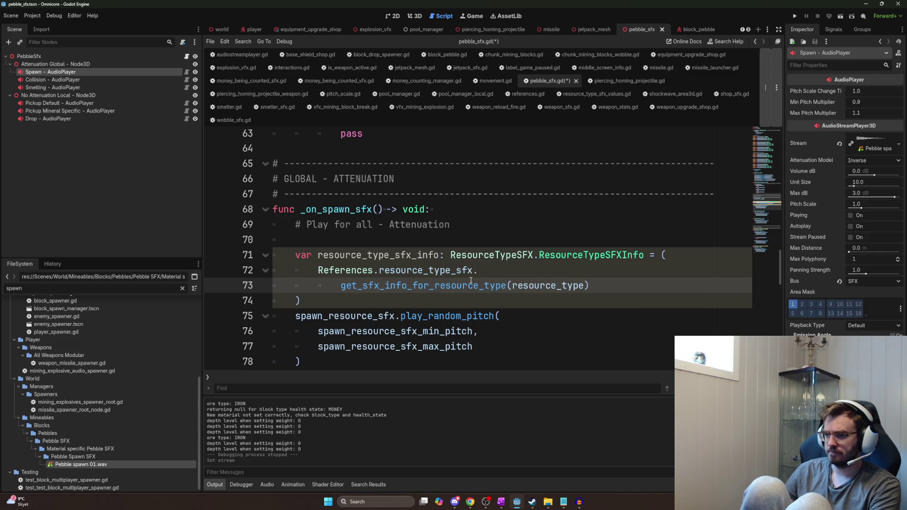
- Undo back to the backslash continuations and add a blank line before play_random_pitch
{"action": "key", "text": "ctrl+z"}
{"action": "key", "text": "ctrl+z"}
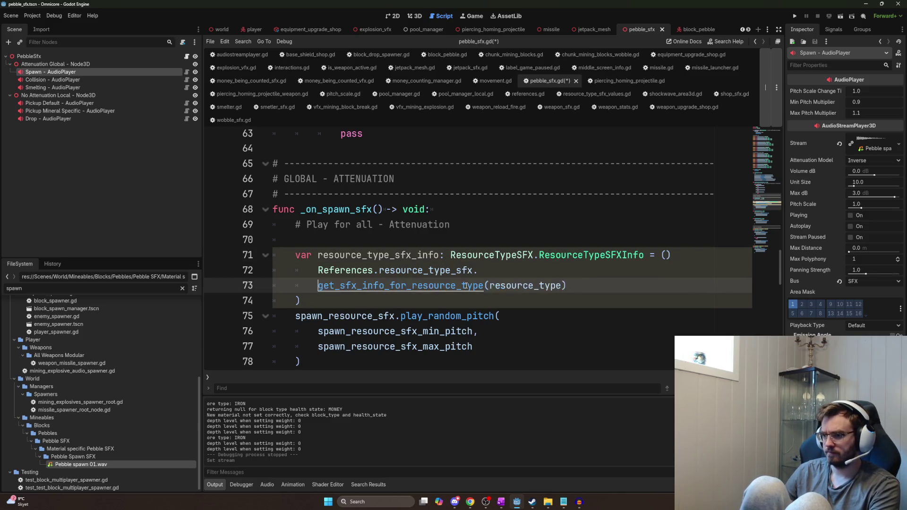
{"action": "key", "text": "ctrl+z"}
{"action": "key", "text": "ctrl+z"}
{"action": "key", "text": "ctrl+z"}
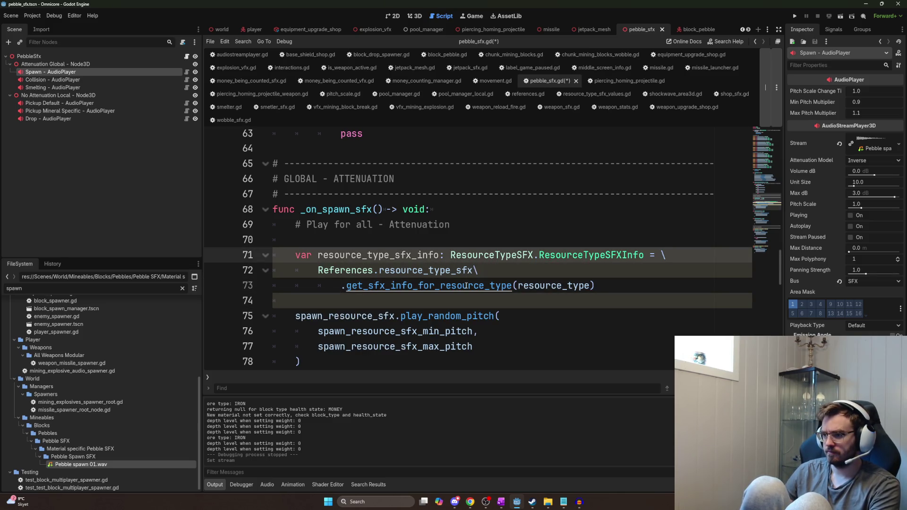
{"action": "key", "text": "ctrl+z"}
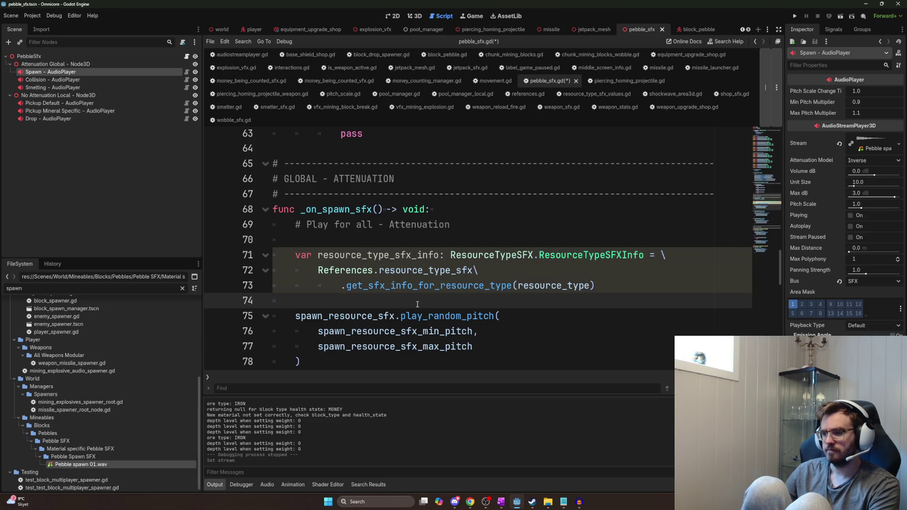
{"action": "key", "text": "Return"}
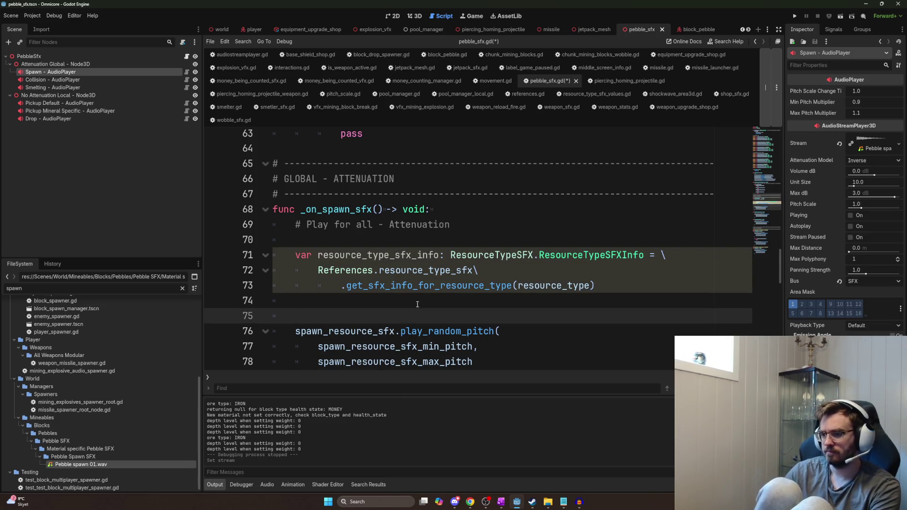
- Replace the minimum pitch argument on line 77 with resource_type_sfx_info.min_pitch
{"action": "scroll", "coordinate": [418, 304], "scroll_direction": "down", "scroll_amount": 3}
{"action": "scroll", "coordinate": [432, 300], "scroll_direction": "up", "scroll_amount": 2}
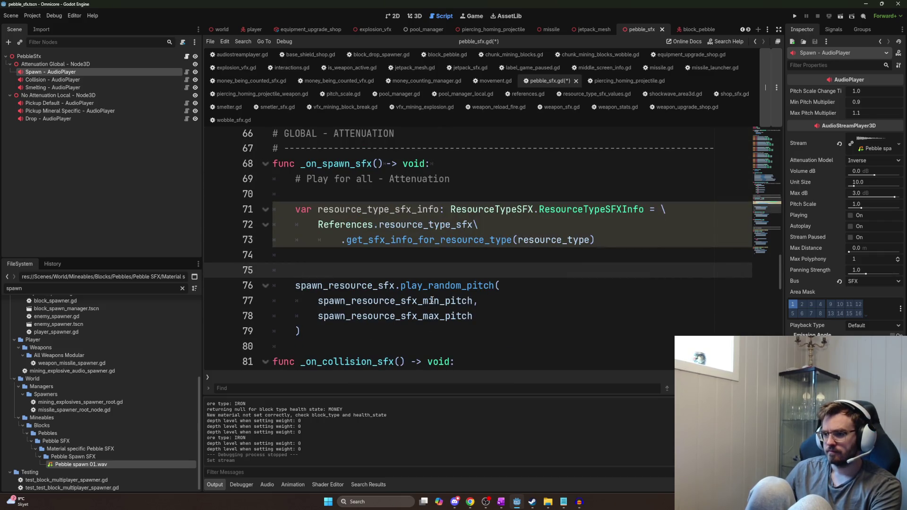
{"action": "double_click", "coordinate": [381, 301]}
{"action": "type", "text": "resour"}
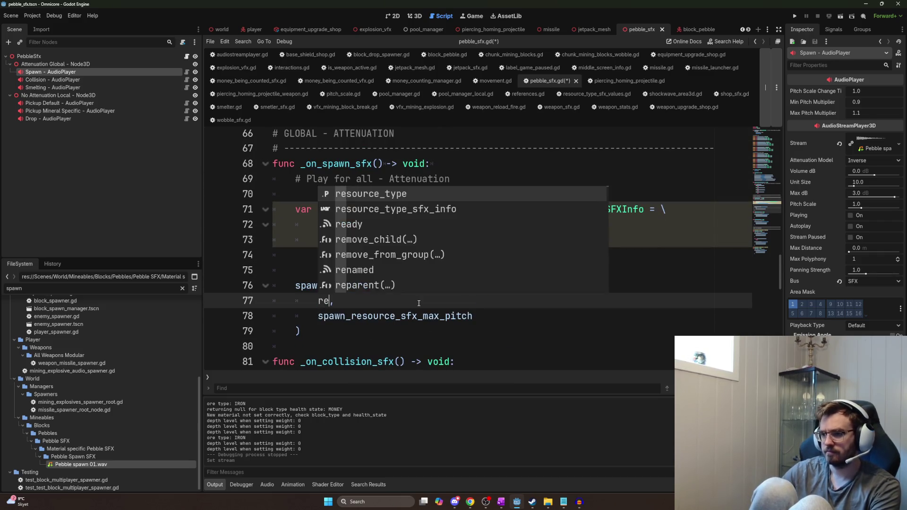
{"action": "type", "text": "ce_type_"}
{"action": "key", "text": "Down"}
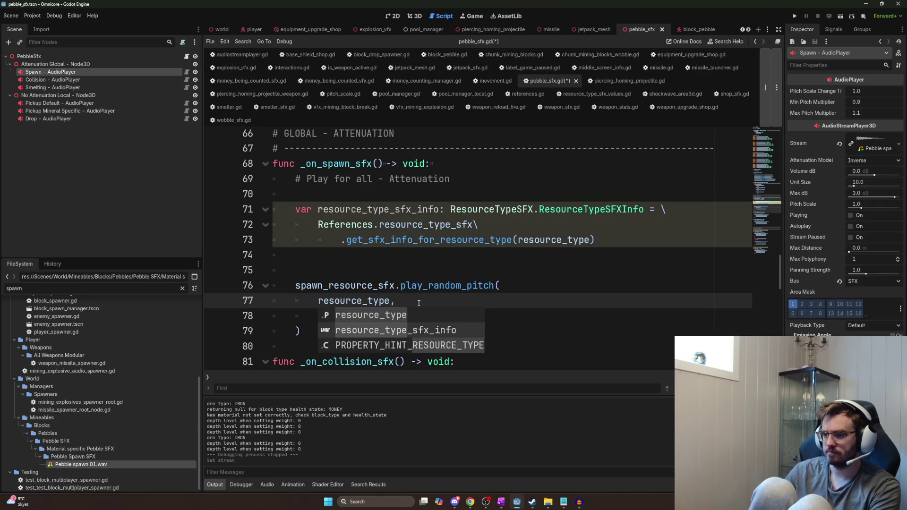
{"action": "key", "text": "Return"}
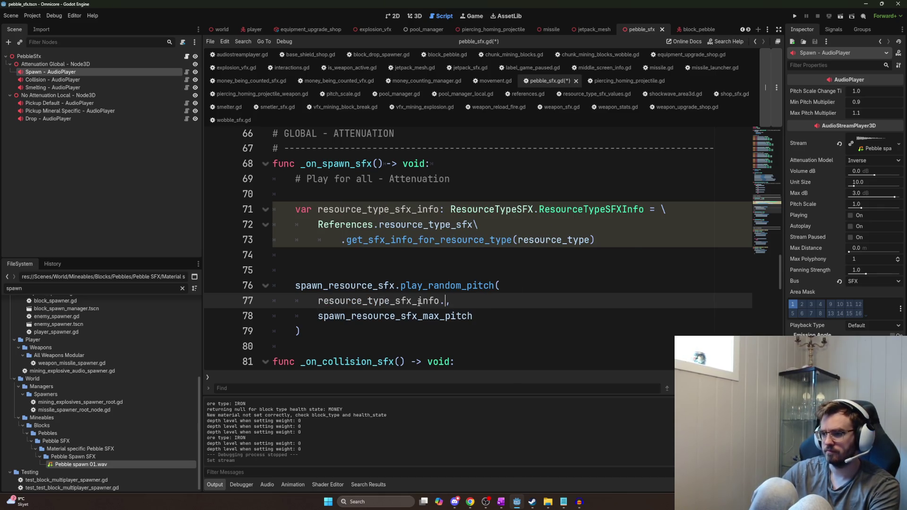
{"action": "type", "text": "min"}
{"action": "key", "text": "Return"}
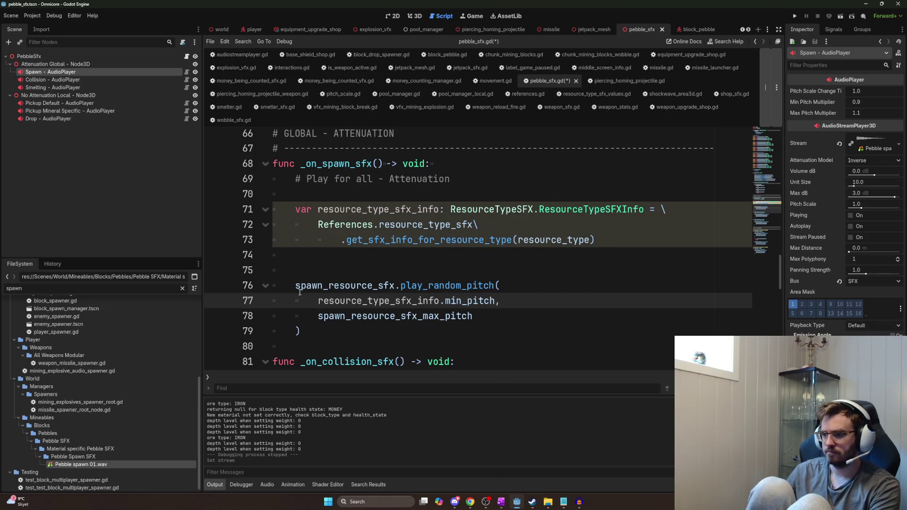
- Replace the maximum pitch argument on line 78 with resource_type_sfx_info.max_pitch
{"action": "left_click", "coordinate": [322, 322]}
{"action": "double_click", "coordinate": [321, 322]}
{"action": "type", "text": "resource_type_sfx_info.min_pitch"}
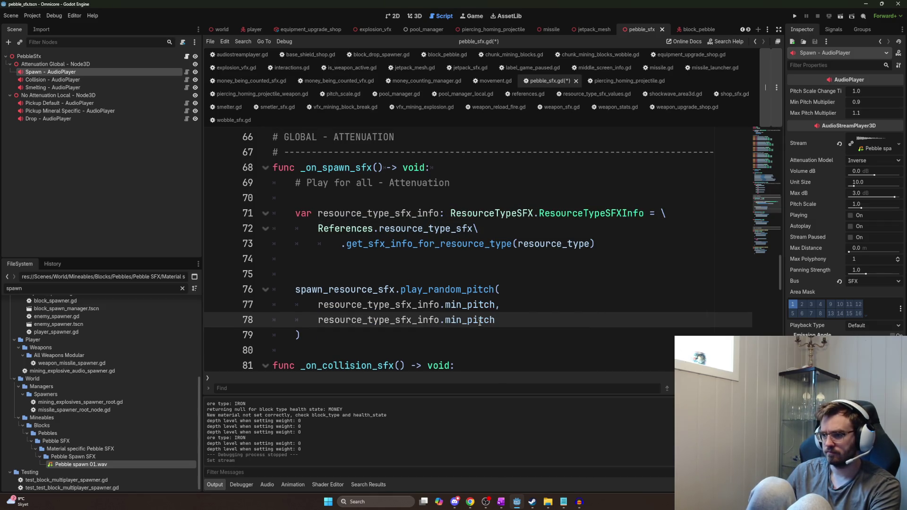
{"action": "left_click", "coordinate": [461, 320]}
{"action": "key", "text": "BackSpace"}
{"action": "key", "text": "BackSpace"}
{"action": "type", "text": "ax"}
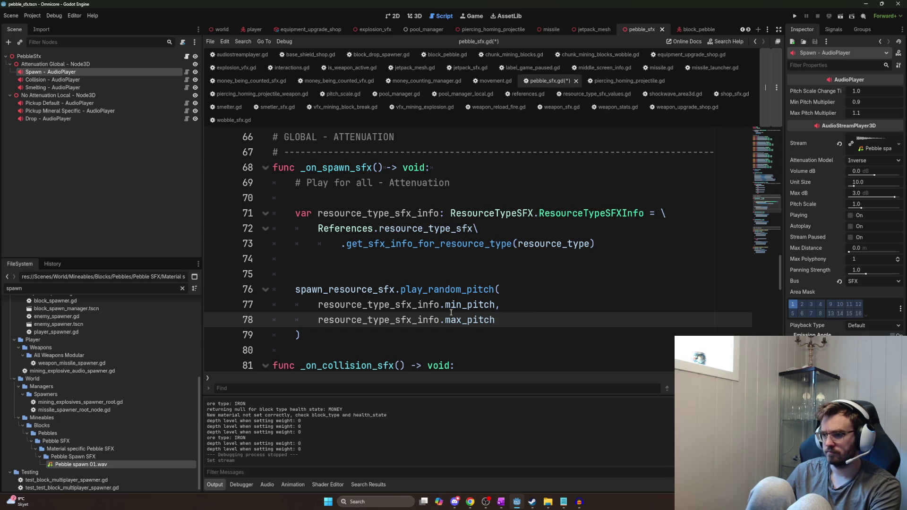
{"action": "left_click", "coordinate": [463, 275]}
{"action": "key", "text": "ctrl+f"}
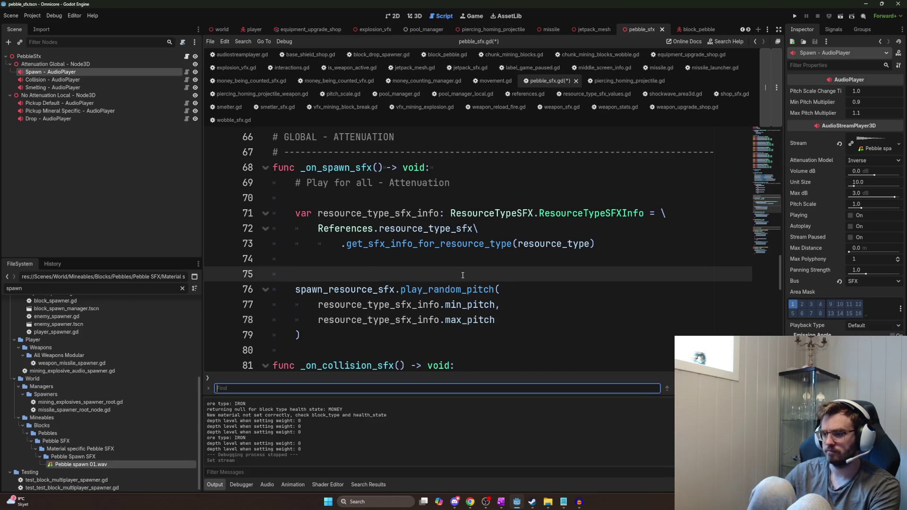
{"action": "type", "text": "max_pitch"}
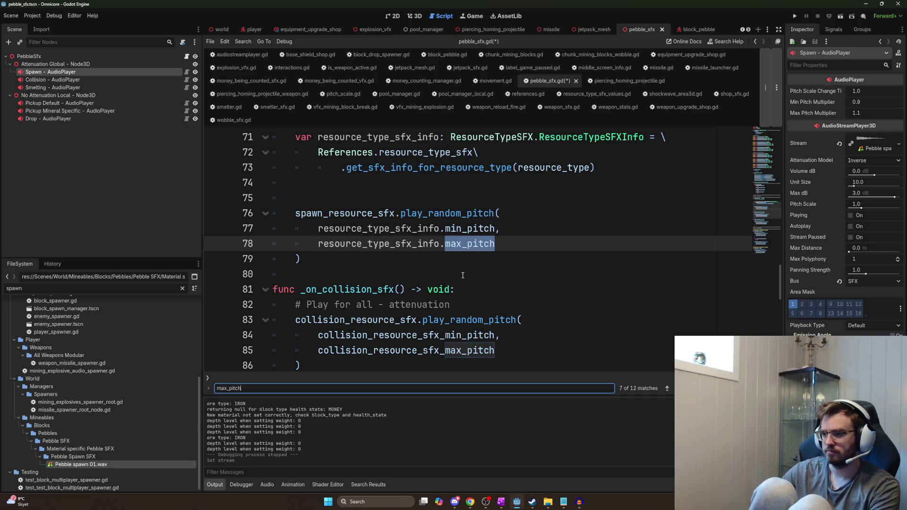
{"action": "mouse_move", "coordinate": [773, 276]}
{"action": "left_mouse_down"}
{"action": "mouse_move", "coordinate": [780, 157]}
{"action": "mouse_move", "coordinate": [773, 203]}
{"action": "mouse_move", "coordinate": [787, 144]}
{"action": "left_mouse_up"}
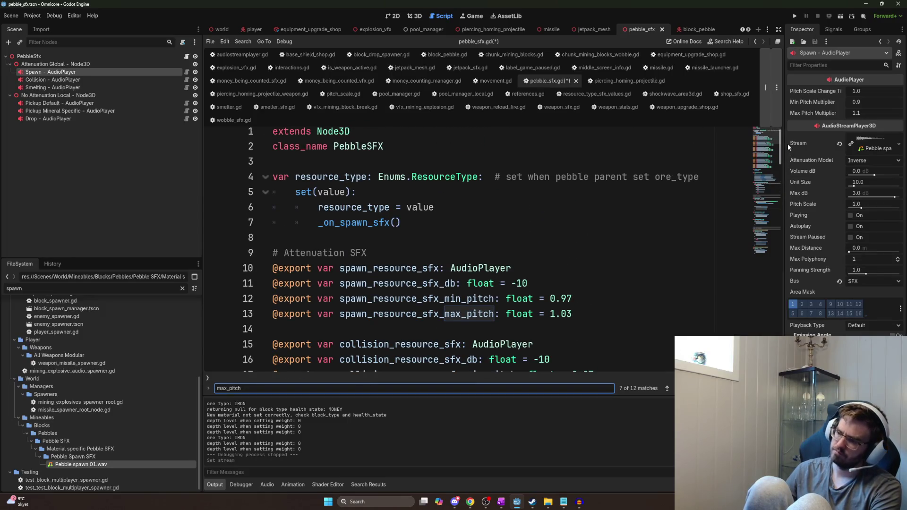
{"action": "left_click_drag", "start_coordinate": [787, 144], "coordinate": [784, 154]}
{"action": "double_click", "coordinate": [387, 182]}
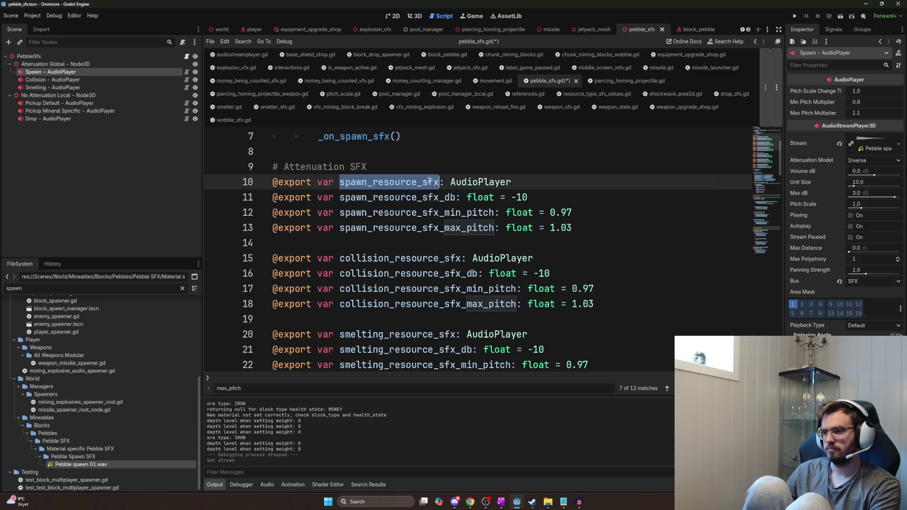
{"action": "key", "text": "ctrl+d"}
{"action": "key", "text": "ctrl+d"}
{"action": "key", "text": "ctrl+d"}
{"action": "key", "text": "ctrl+d"}
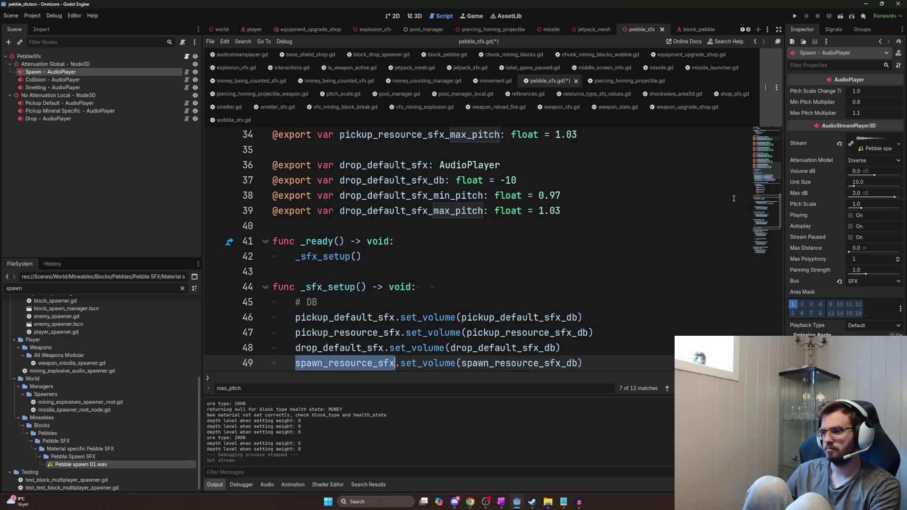
{"action": "key", "text": "ctrl+d"}
{"action": "key", "text": "ctrl+d"}
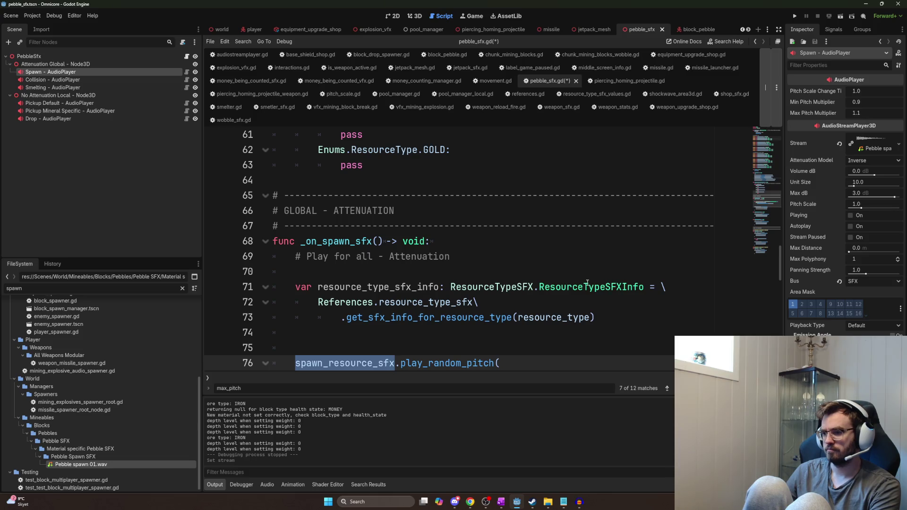
{"action": "scroll", "coordinate": [587, 282], "scroll_direction": "down", "scroll_amount": 3}
{"action": "scroll", "coordinate": [587, 283], "scroll_direction": "up", "scroll_amount": 1}
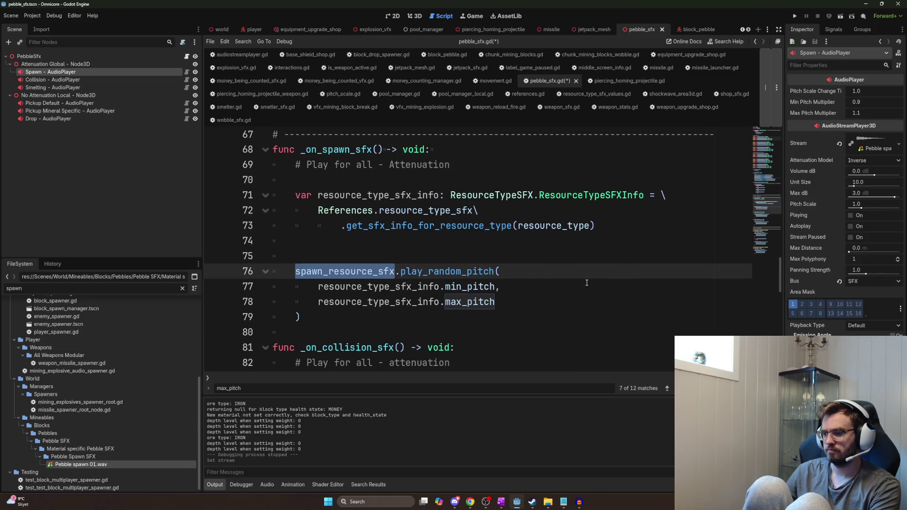
- Add spawn_resource_sfx.set_volume(resource_type_sfx_info.volume_db) on line 75
{"action": "left_click", "coordinate": [454, 252]}
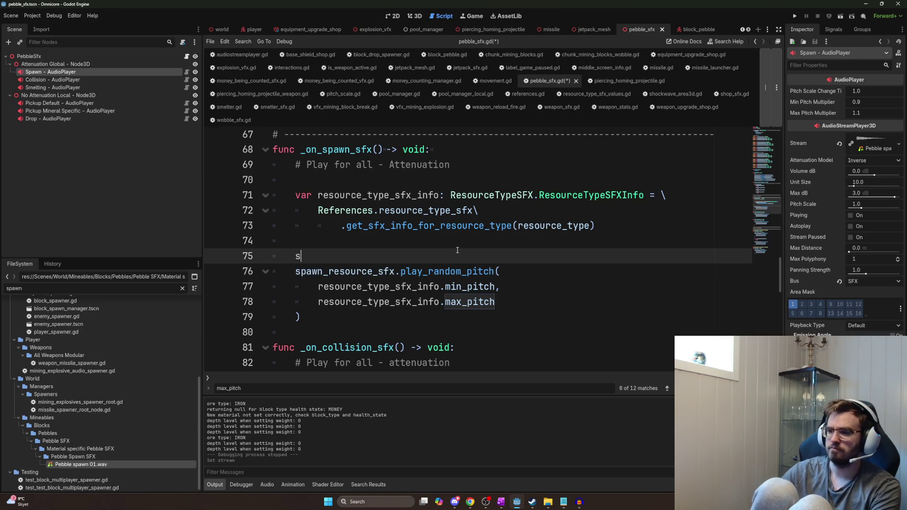
{"action": "type", "text": "spawn_resource_sfx."}
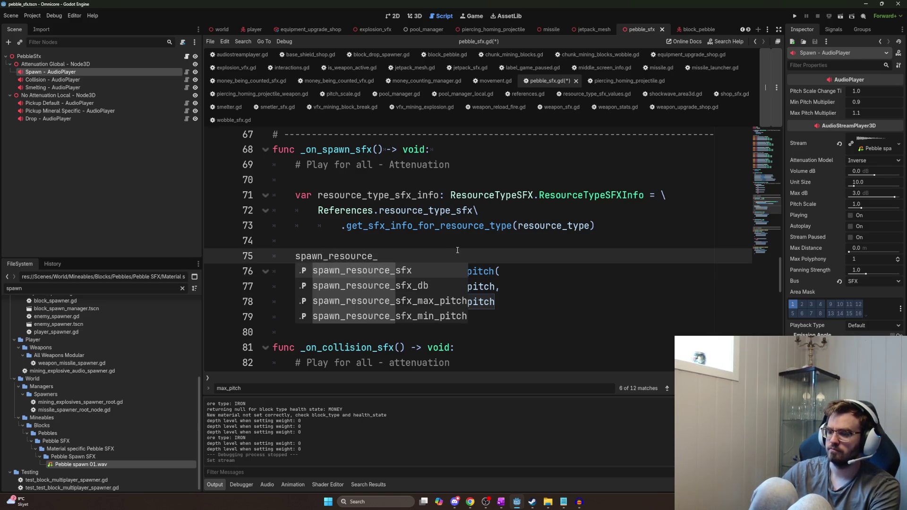
{"action": "key", "text": "BackSpace"}
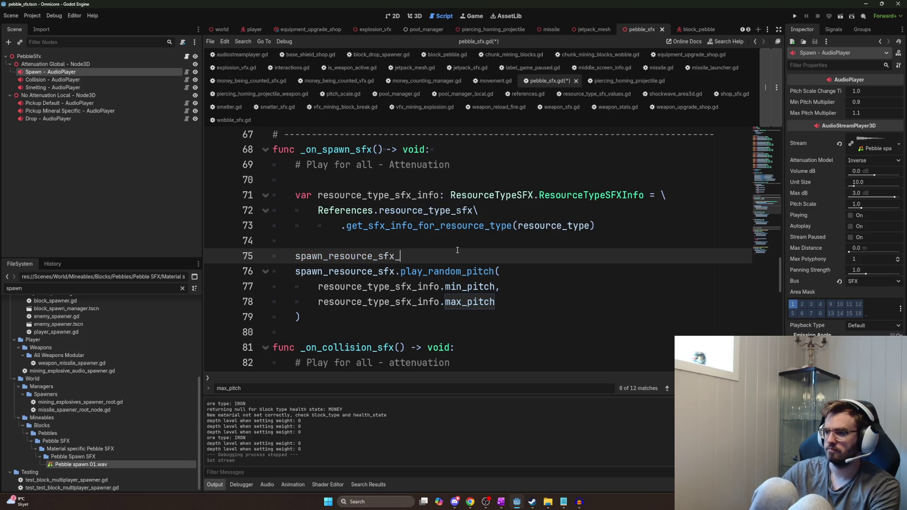
{"action": "key", "text": "BackSpace"}
{"action": "type", "text": "."}
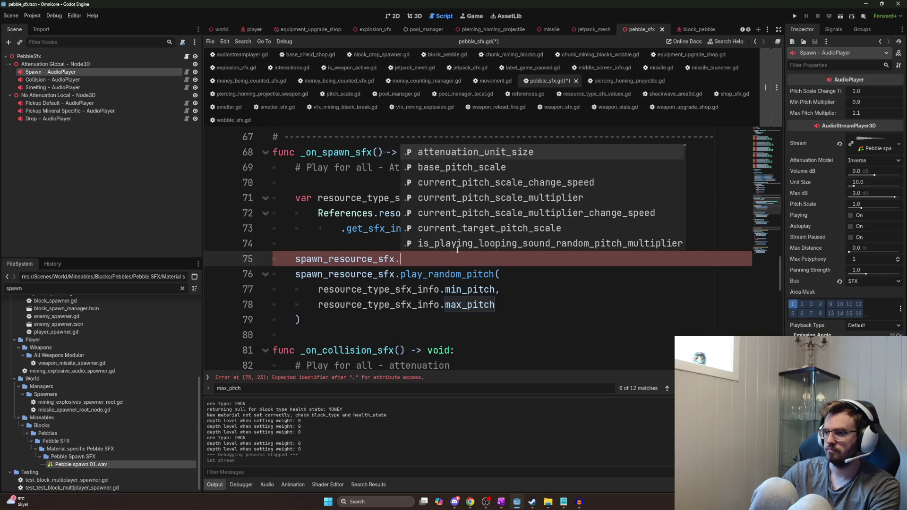
{"action": "type", "text": "set_"}
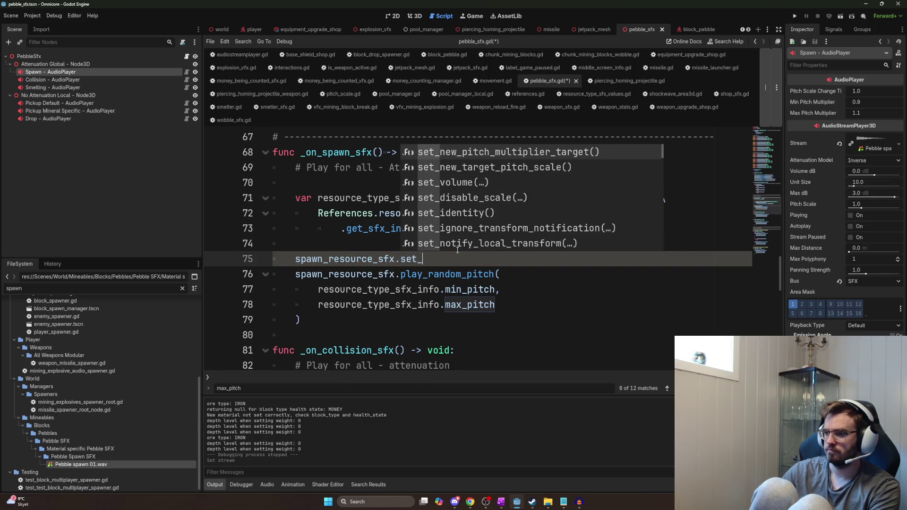
{"action": "type", "text": "volume*"}
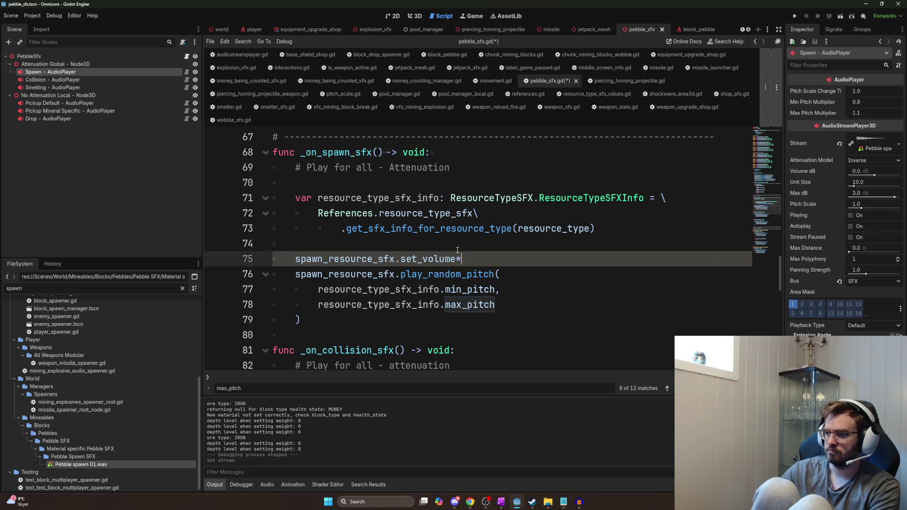
{"action": "key", "text": "BackSpace"}
{"action": "type", "text": "(resou"}
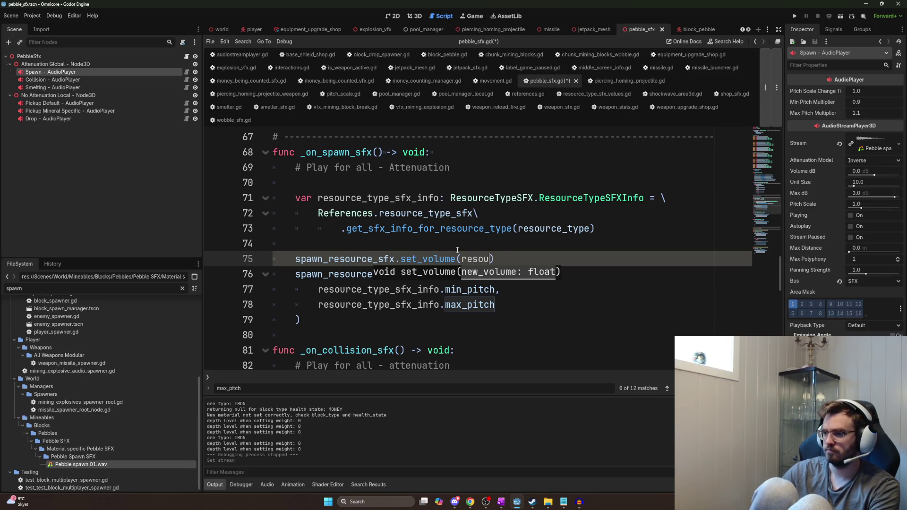
{"action": "type", "text": "rces"}
{"action": "key", "text": "Down"}
{"action": "key", "text": "Return"}
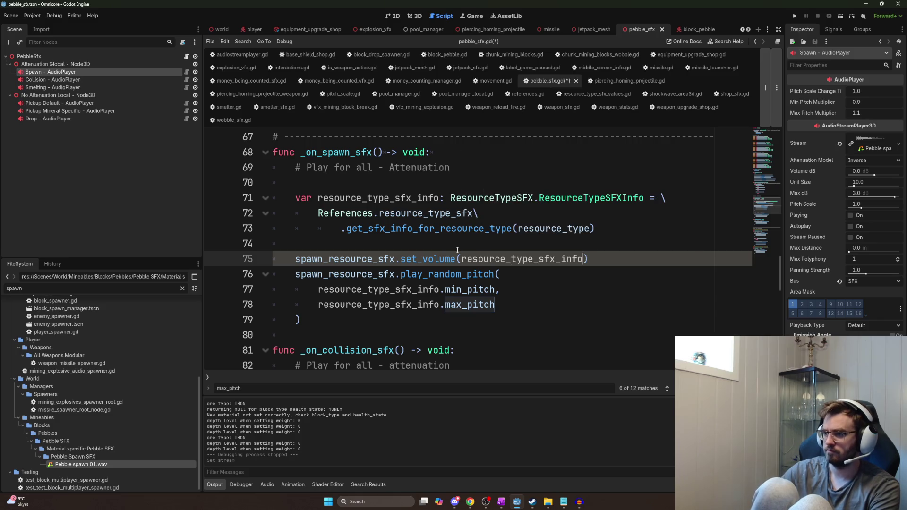
{"action": "type", "text": "."}
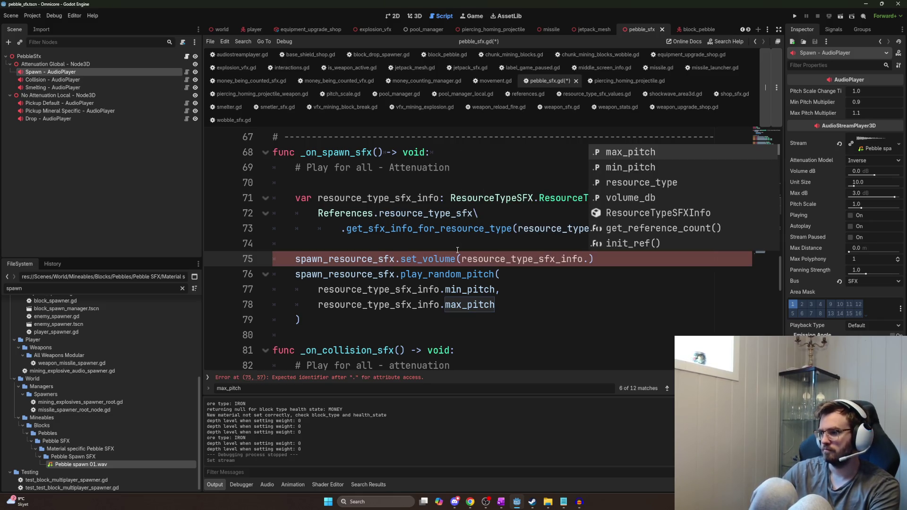
{"action": "key", "text": "Down"}
{"action": "key", "text": "Down"}
{"action": "key", "text": "Down"}
{"action": "key", "text": "Return"}
- Save pebble_sfx.gd
{"action": "key", "text": "ctrl+s"}
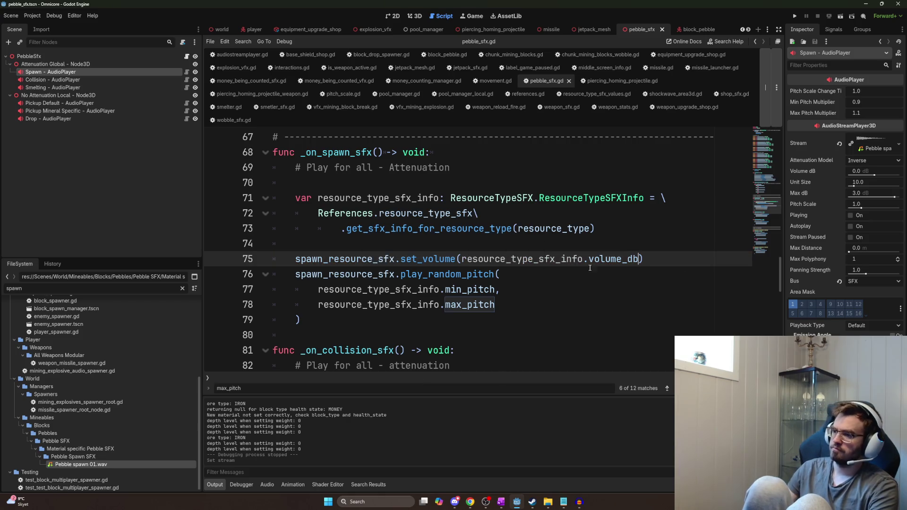
{"action": "left_click", "coordinate": [513, 309]}
{"action": "left_click", "coordinate": [528, 317]}
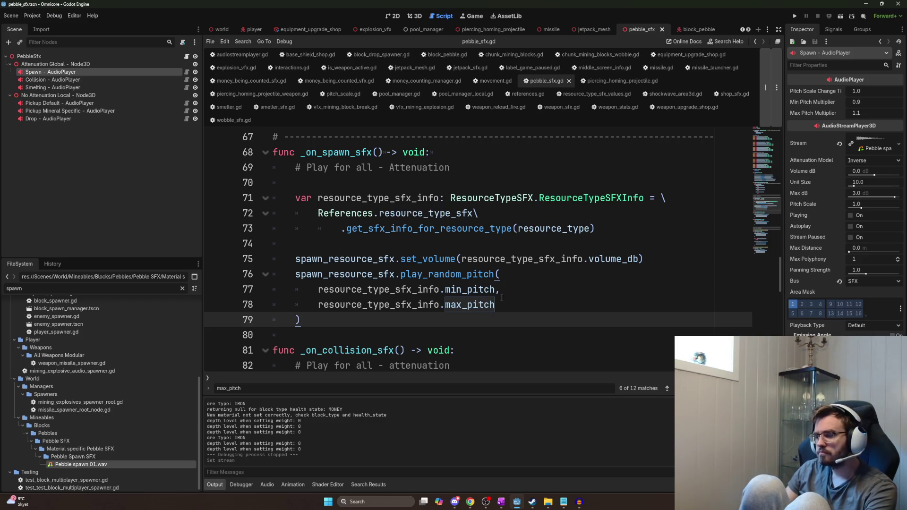
- Run the game, host a session, mine two rock blocks to test the pebble sound, then stop it
{"action": "key", "text": "F5"}
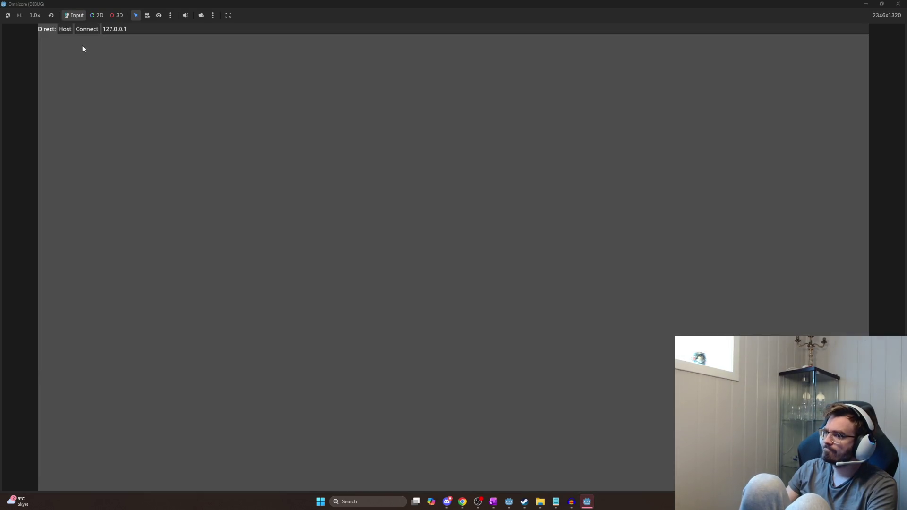
{"action": "left_click", "coordinate": [64, 29]}
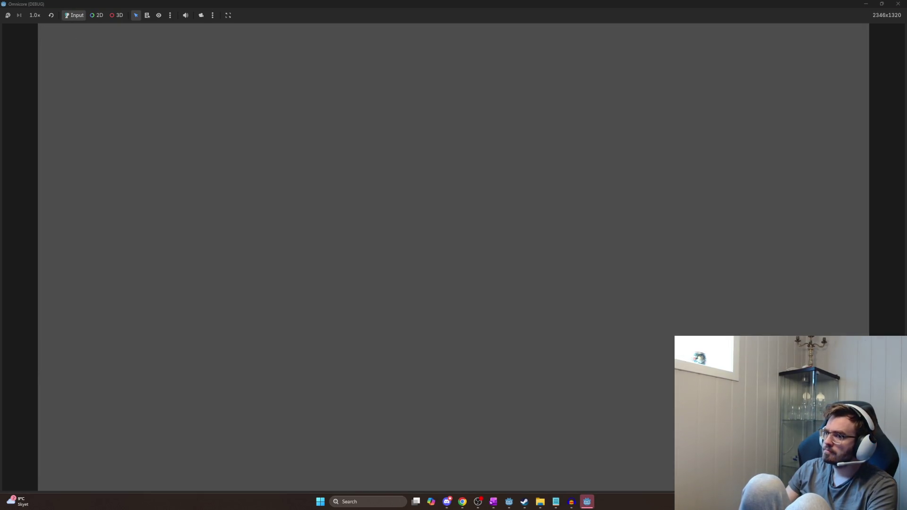
{"action": "key", "text": "w"}
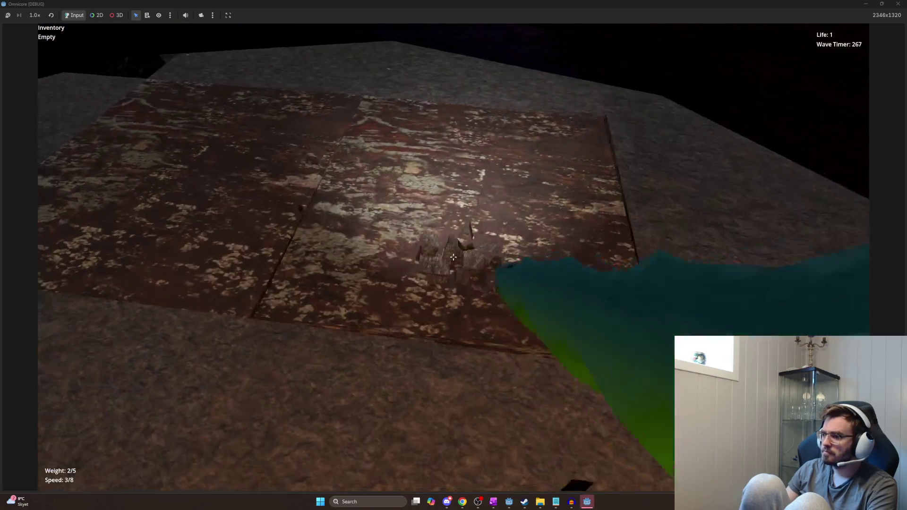
{"action": "left_click", "coordinate": [454, 258]}
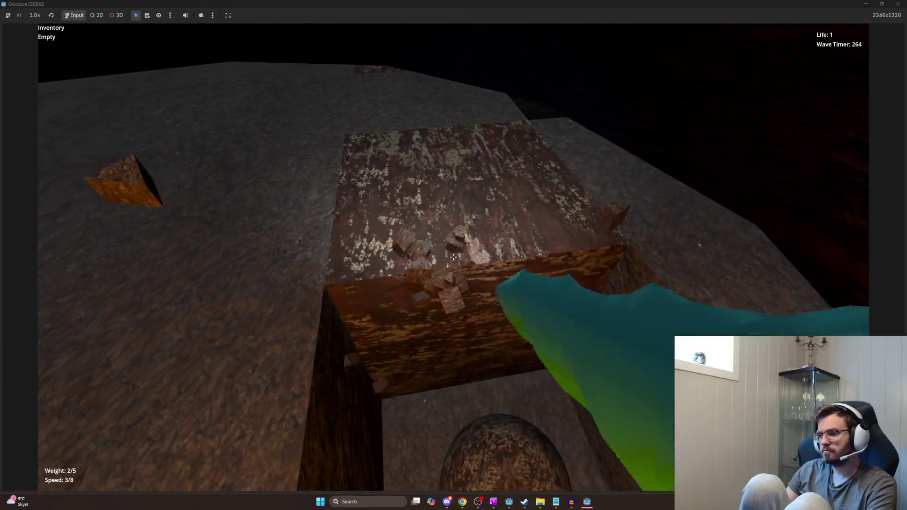
{"action": "left_click", "coordinate": [453, 257]}
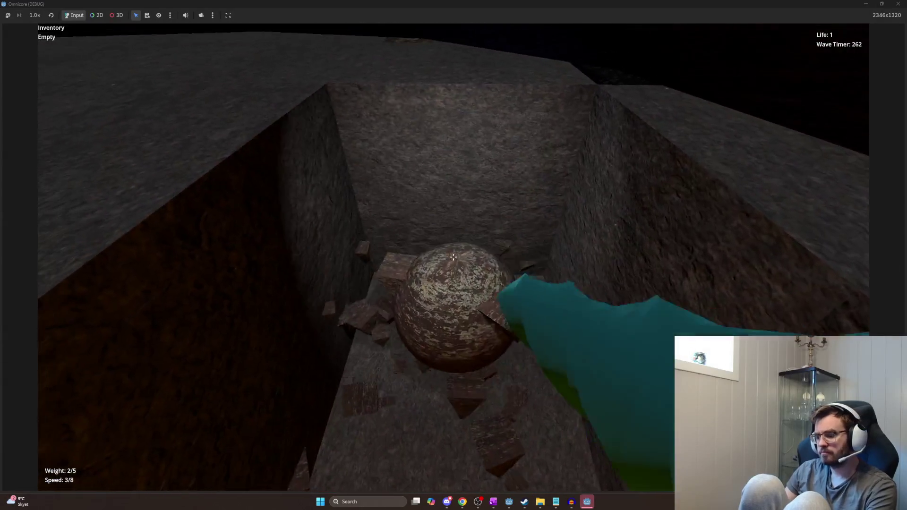
{"action": "key", "text": "F8"}
{"action": "left_click", "coordinate": [505, 289]}
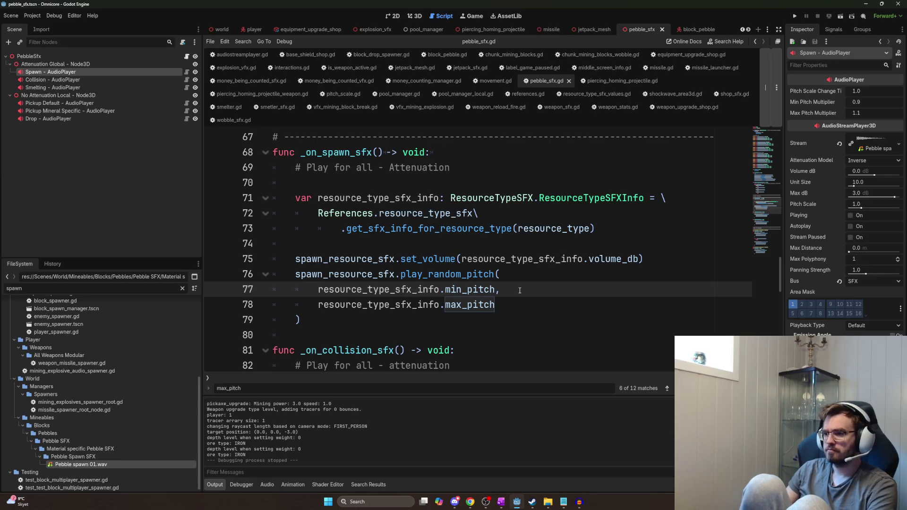
- Delete the blank line 70 after the comment in _on_spawn_sfx
{"action": "scroll", "coordinate": [520, 290], "scroll_direction": "up", "scroll_amount": 2}
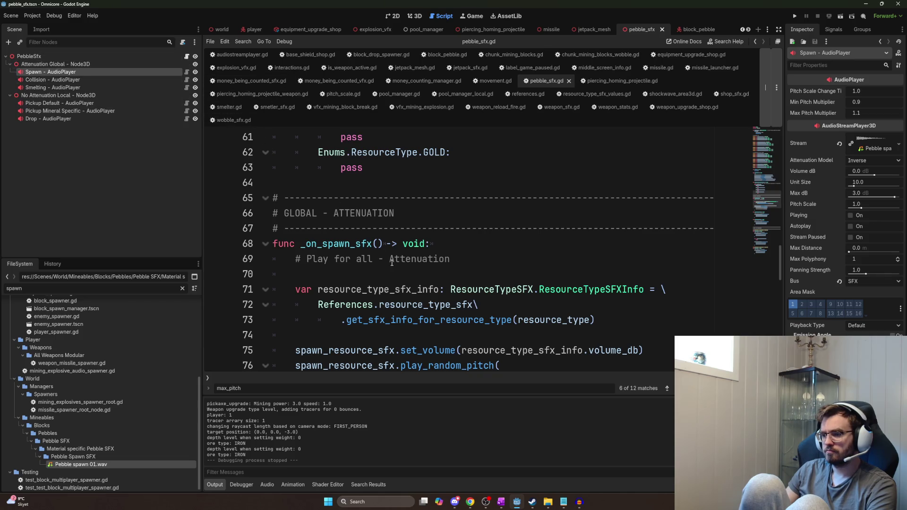
{"action": "scroll", "coordinate": [392, 263], "scroll_direction": "down", "scroll_amount": 2}
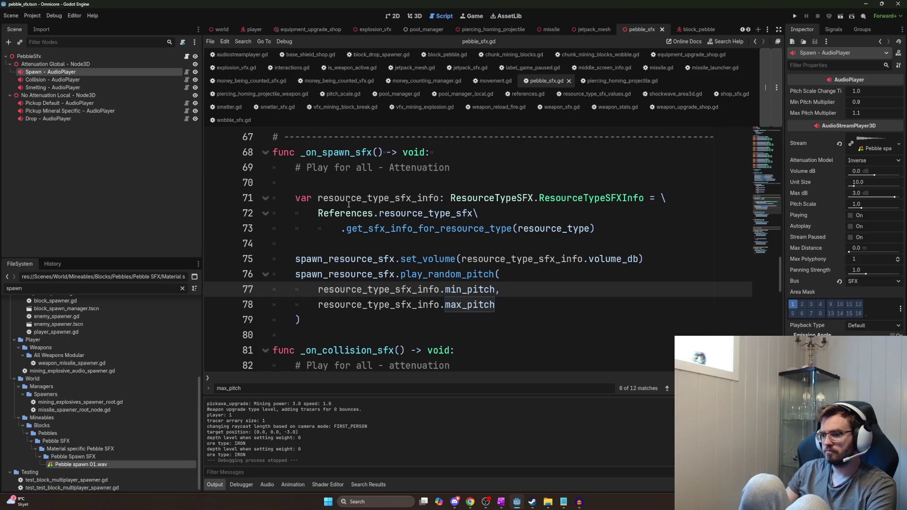
{"action": "left_click", "coordinate": [424, 187]}
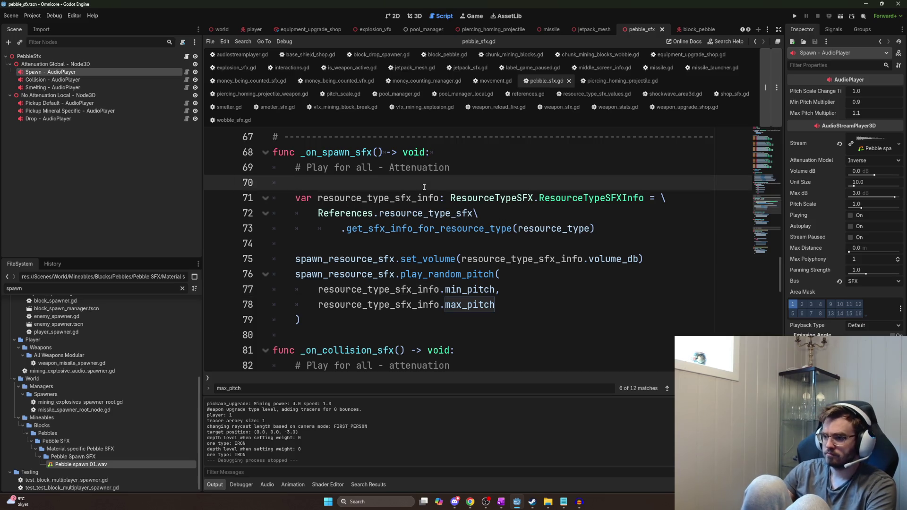
{"action": "key", "text": "BackSpace"}
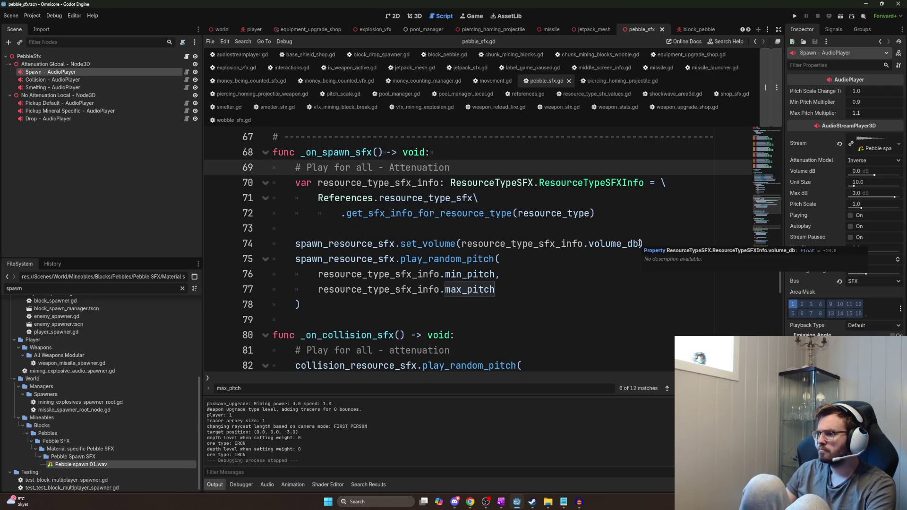
- Add print("playing") after the set_volume line and launch the game with F5
{"action": "left_click", "coordinate": [650, 243]}
{"action": "key", "text": "Return"}
{"action": "type", "text": "print(\""}
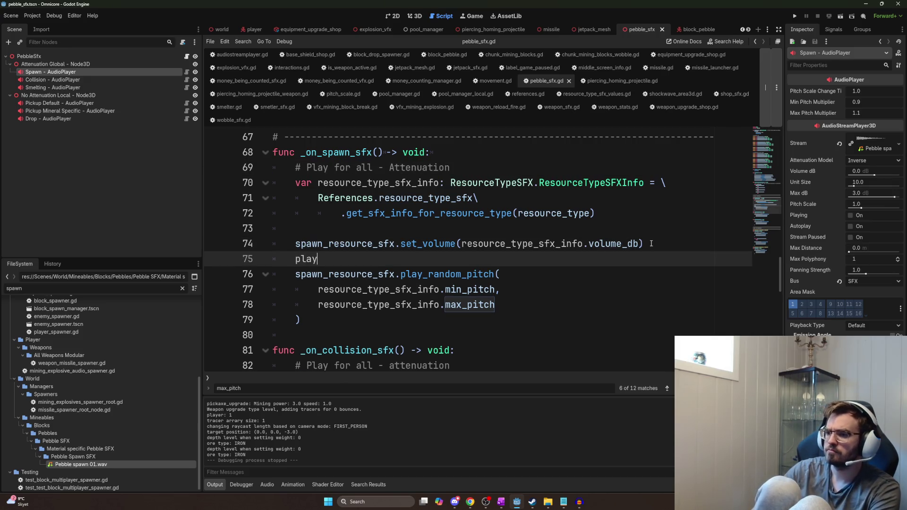
{"action": "type", "text": "playing"}
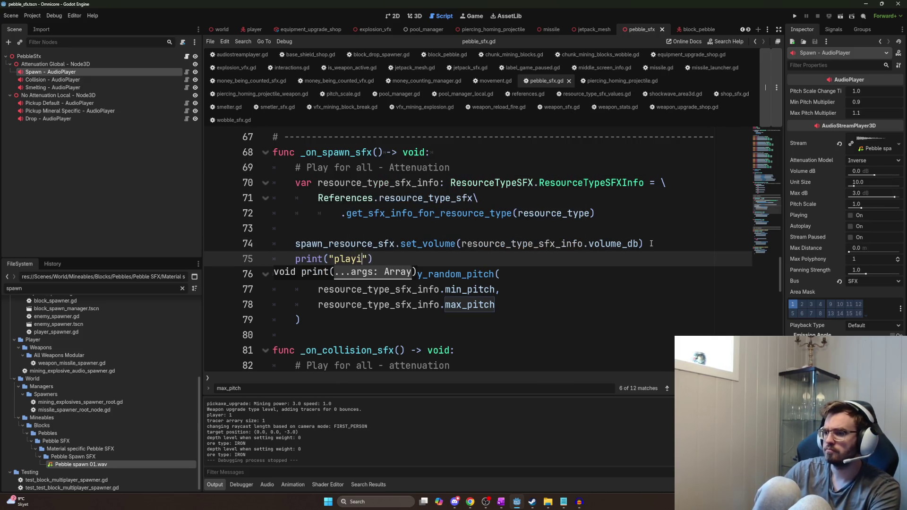
{"action": "key", "text": "F5"}
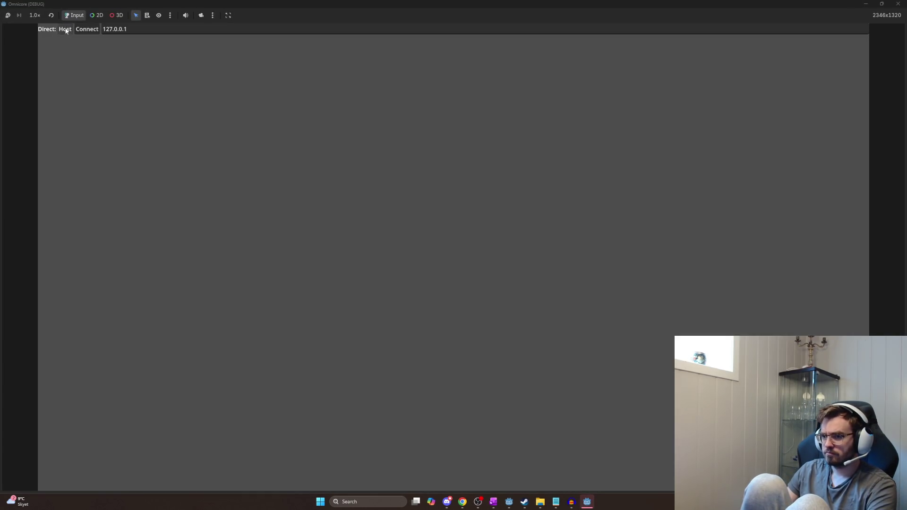
- Host a session, walk into the shaft, mine a rock wall, and shrink the game window
{"action": "left_click", "coordinate": [65, 30]}
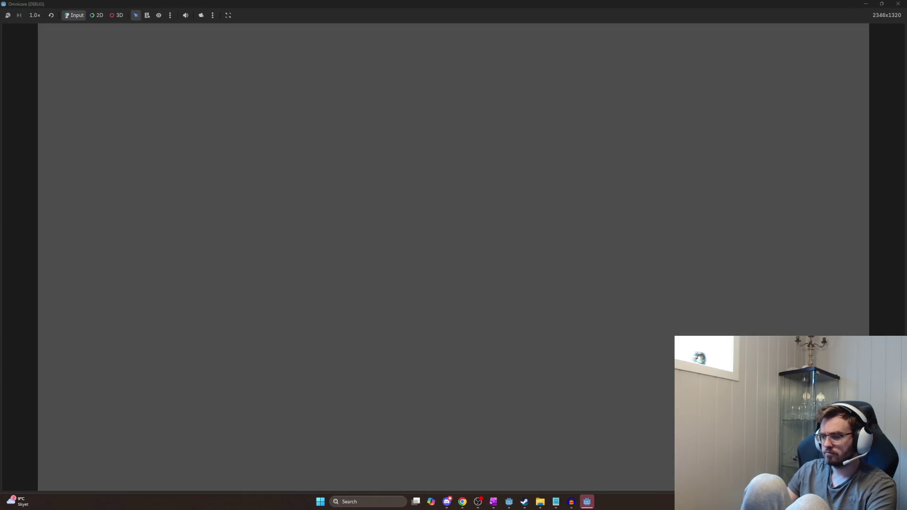
{"action": "key", "text": "w"}
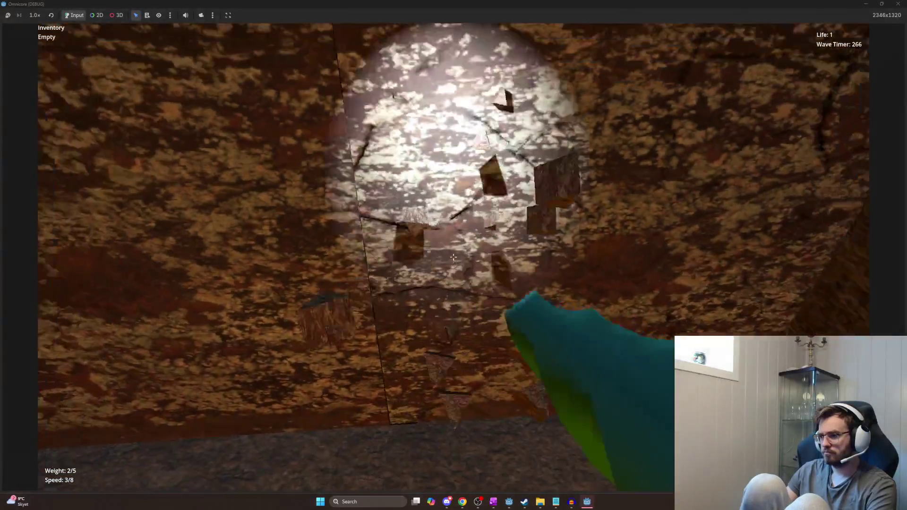
{"action": "left_click", "coordinate": [453, 257]}
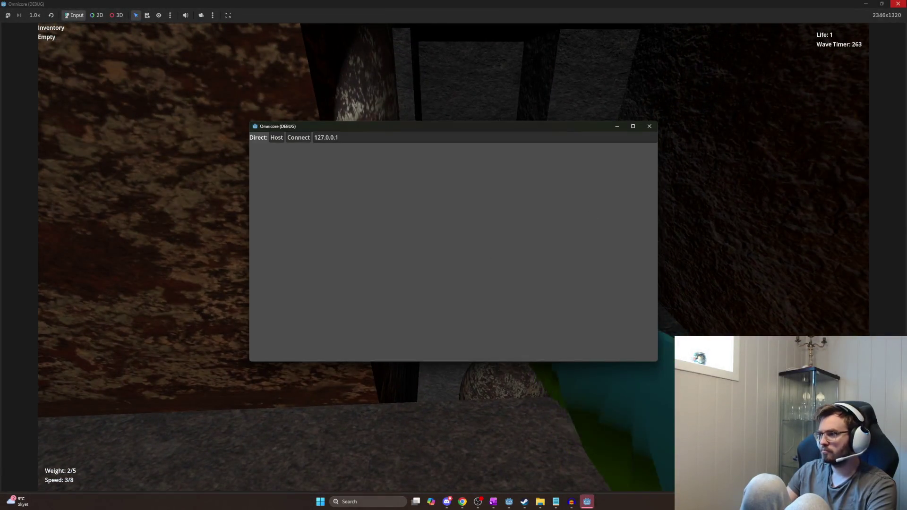
{"action": "left_click", "coordinate": [658, 134]}
{"action": "key", "text": "super+Down"}
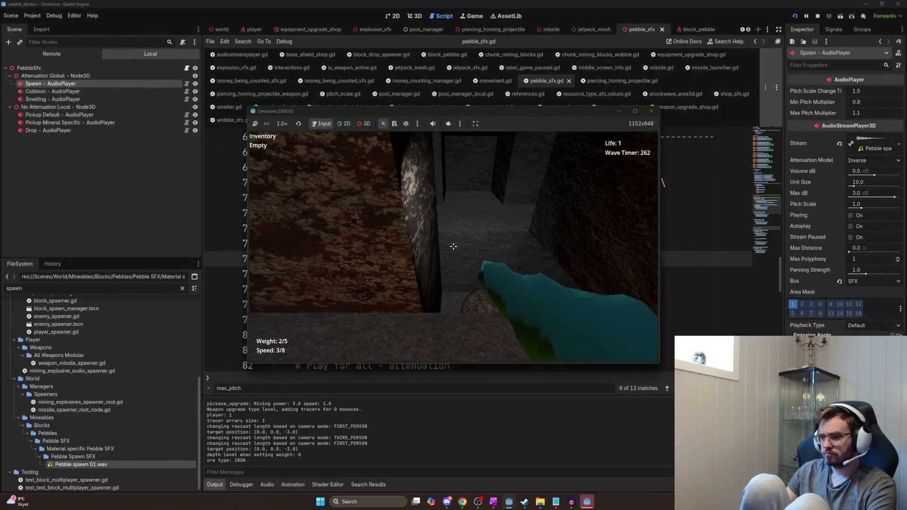
- Filter the Output log for 'playing', then clear the filter
{"action": "left_click", "coordinate": [293, 471]}
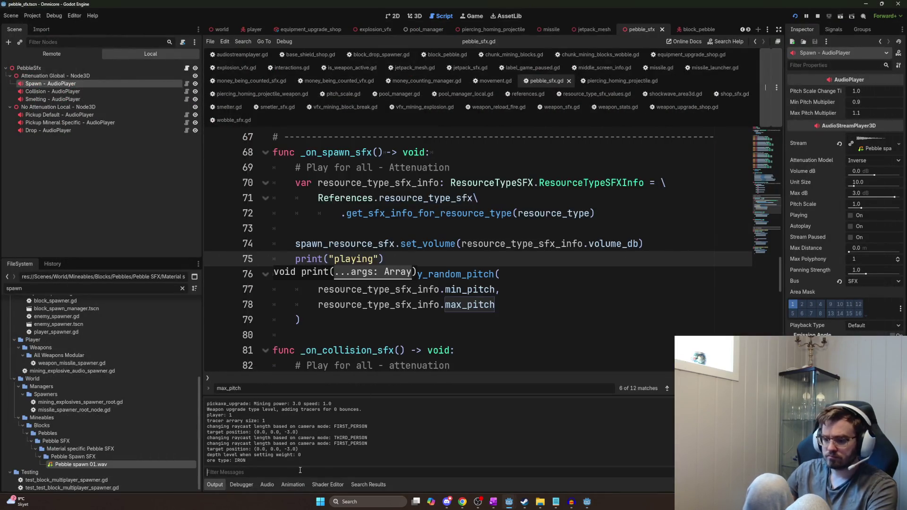
{"action": "type", "text": "playing"}
{"action": "key", "text": "ctrl+a"}
{"action": "key", "text": "BackSpace"}
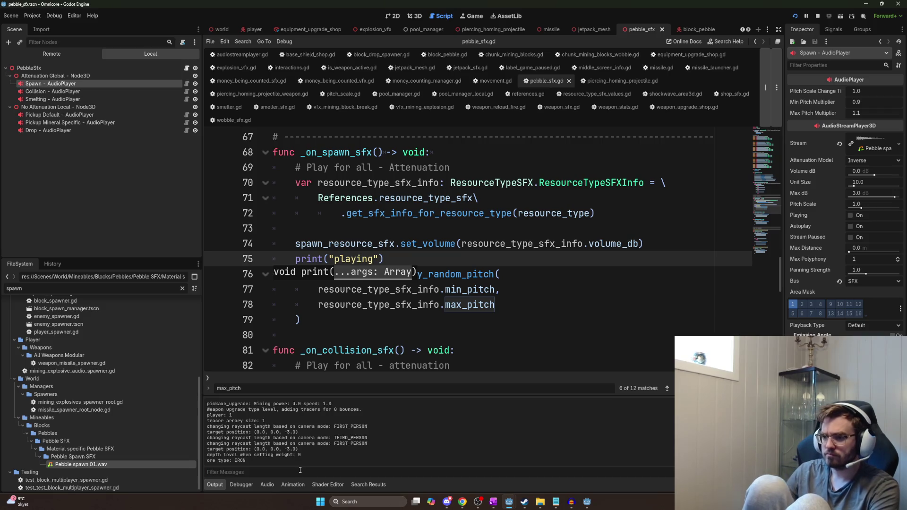
- Jump back to the _on_spawn_sfx call, select resource_type, and open the block_pebble scene
{"action": "key", "text": "alt+Left"}
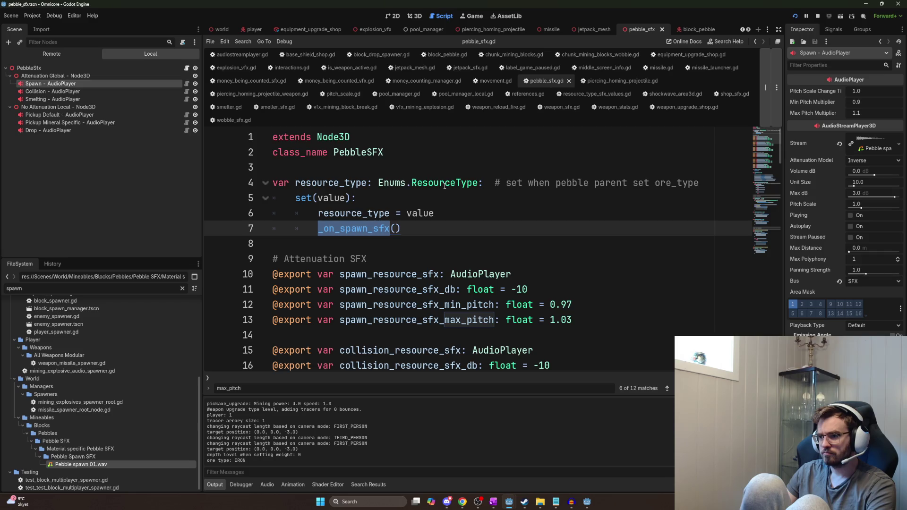
{"action": "mouse_move", "coordinate": [445, 186]}
{"action": "double_click", "coordinate": [366, 183]}
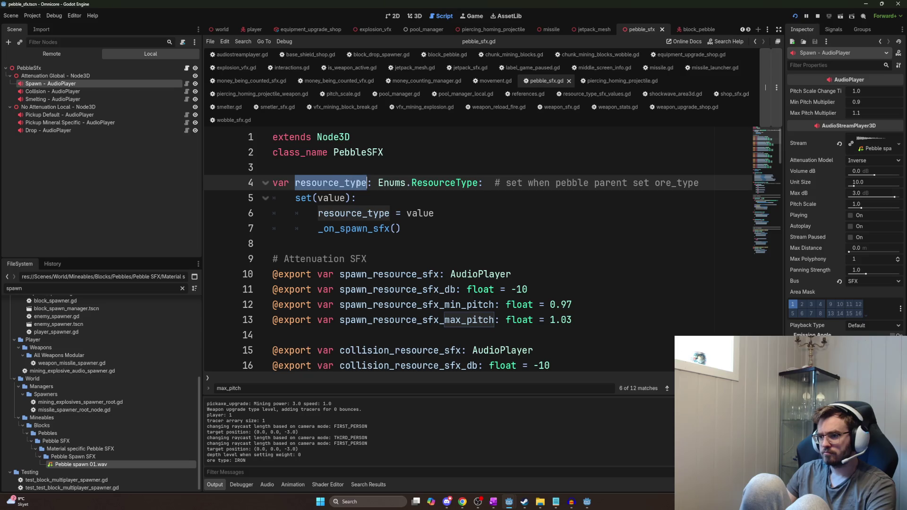
{"action": "left_click", "coordinate": [187, 68]}
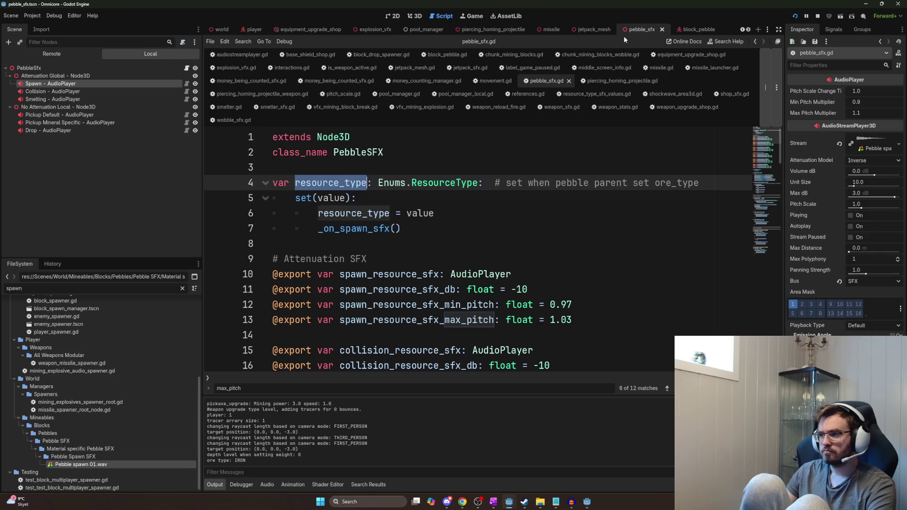
{"action": "left_click", "coordinate": [696, 29]}
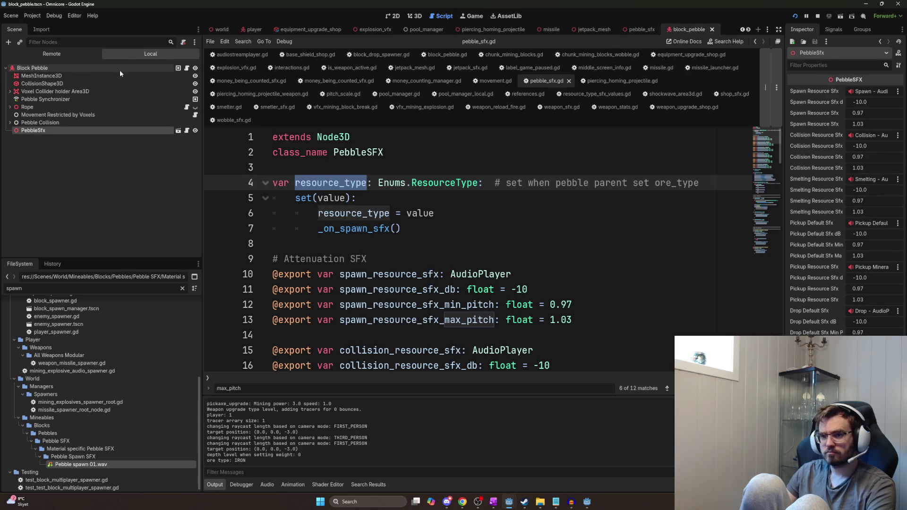
- In block_pebble.gd's ore_type setter, add pebble_sfx.resource_type = ore_type and save
{"action": "left_click", "coordinate": [173, 68]}
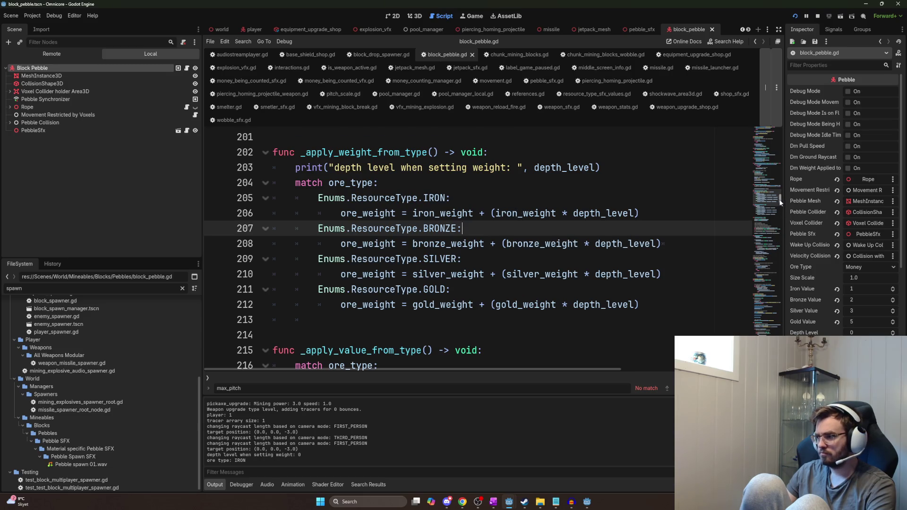
{"action": "mouse_move", "coordinate": [780, 202]}
{"action": "left_mouse_down"}
{"action": "mouse_move", "coordinate": [785, 125]}
{"action": "mouse_move", "coordinate": [786, 143]}
{"action": "left_mouse_up"}
{"action": "scroll", "coordinate": [786, 143], "scroll_direction": "up", "scroll_amount": 2}
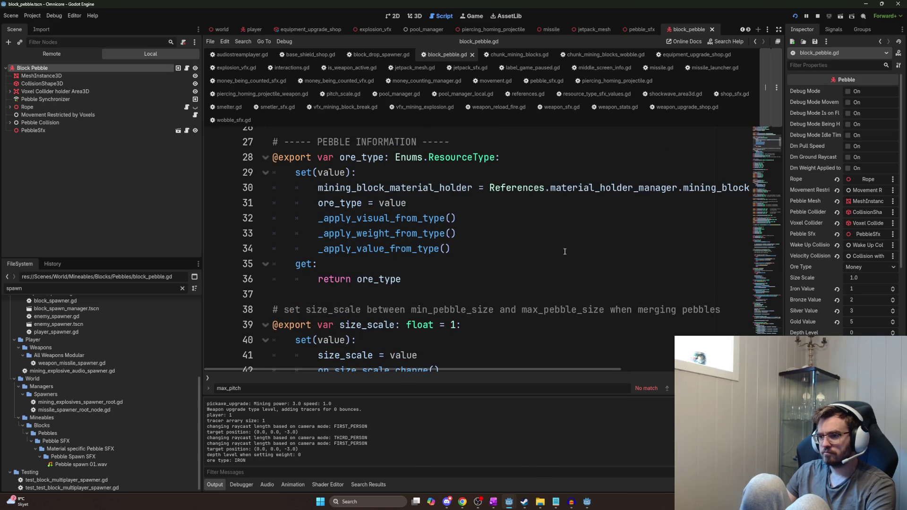
{"action": "left_click", "coordinate": [518, 250]}
{"action": "key", "text": "Return"}
{"action": "type", "text": "pebble_sfx."}
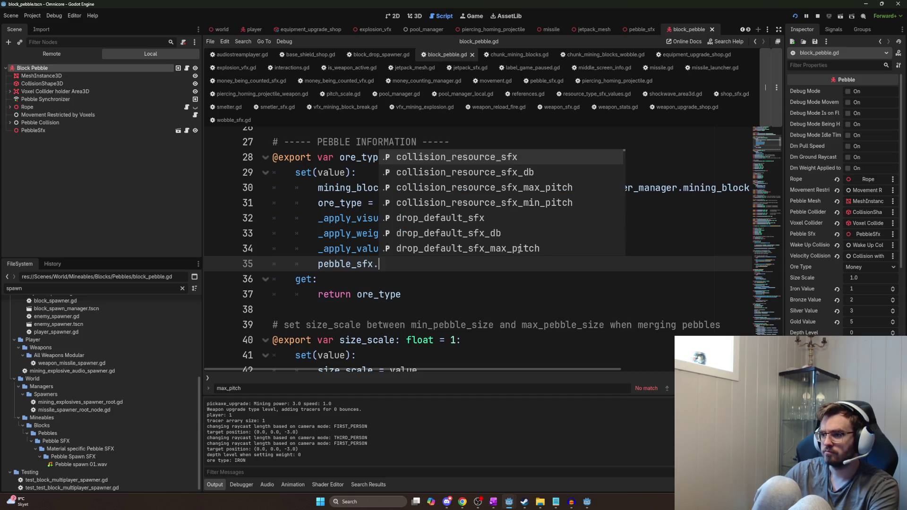
{"action": "type", "text": "resource_type"}
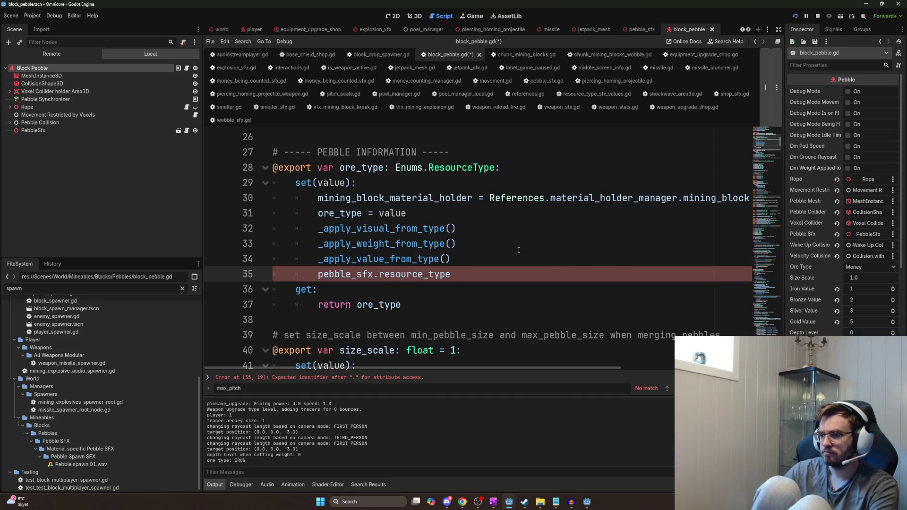
{"action": "type", "text": " = ore_type"}
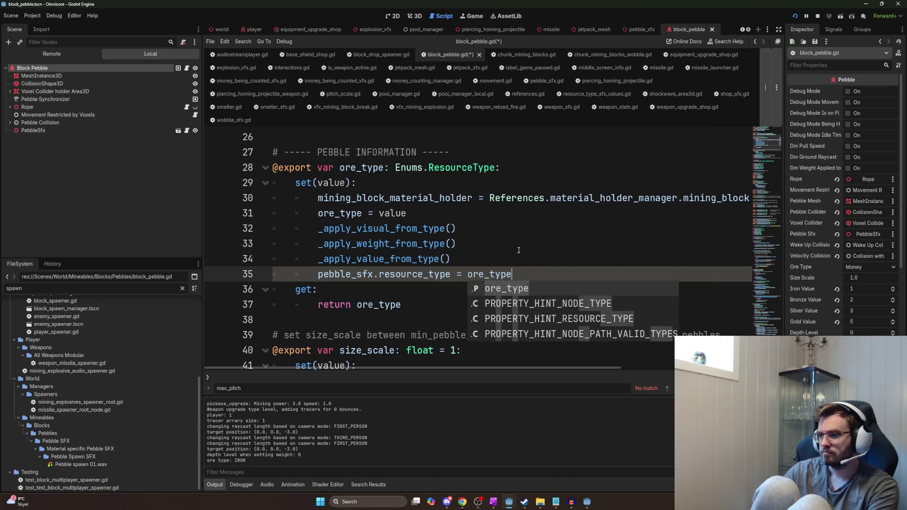
{"action": "key", "text": "ctrl+s"}
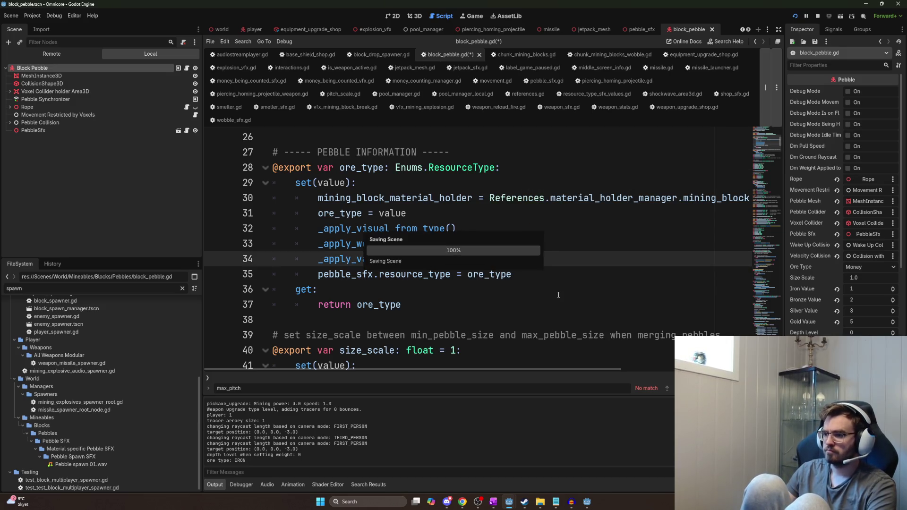
- Launch the game with F6, relaunching after an error, and host a session to load the world
{"action": "key", "text": "F6"}
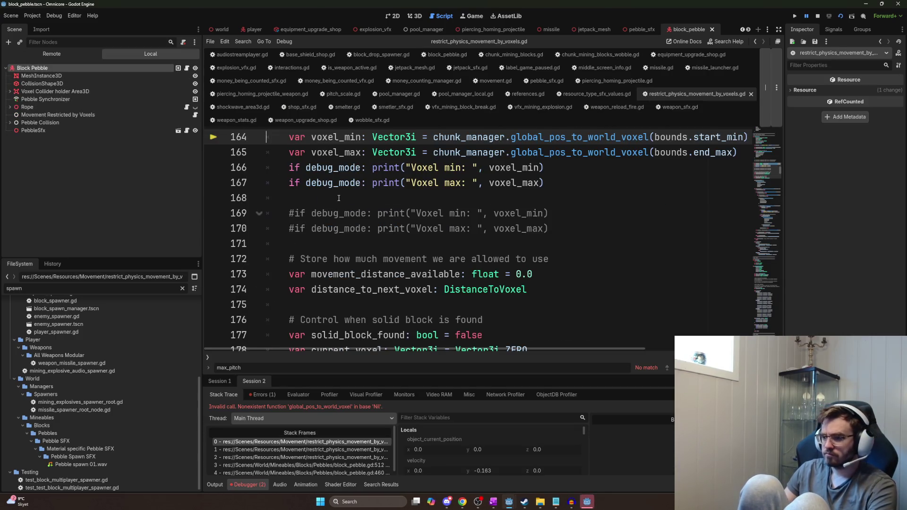
{"action": "key", "text": "F6"}
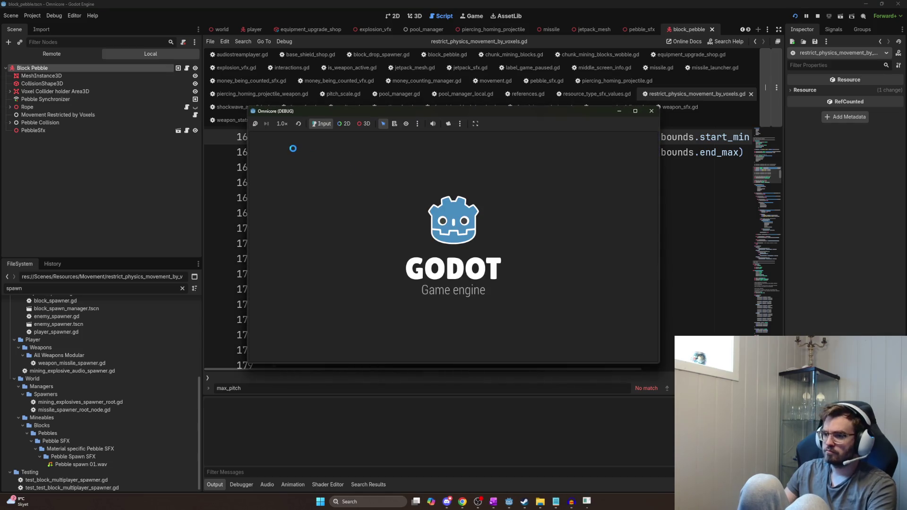
{"action": "left_click", "coordinate": [277, 138]}
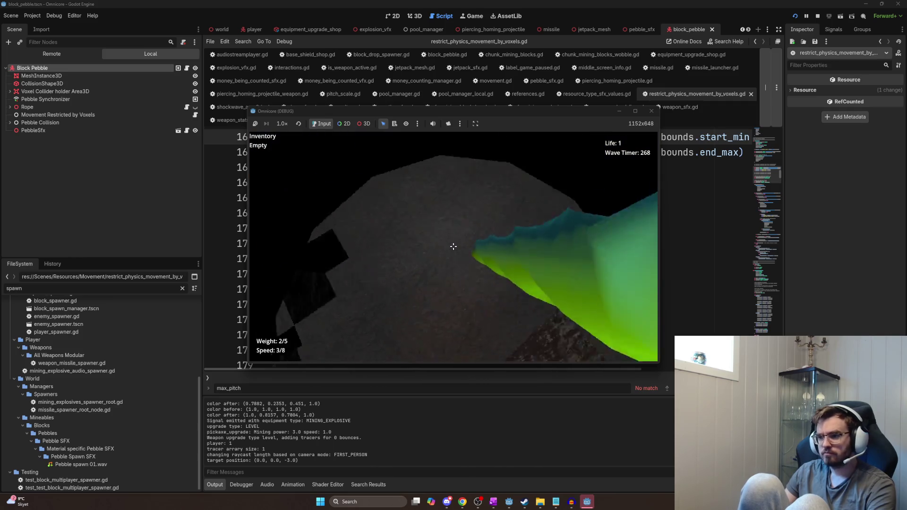
- Mine several iron blocks into pebbles, each logging 'playing', then pick them all up to 5.0/5.0 weight
{"action": "left_click", "coordinate": [454, 246]}
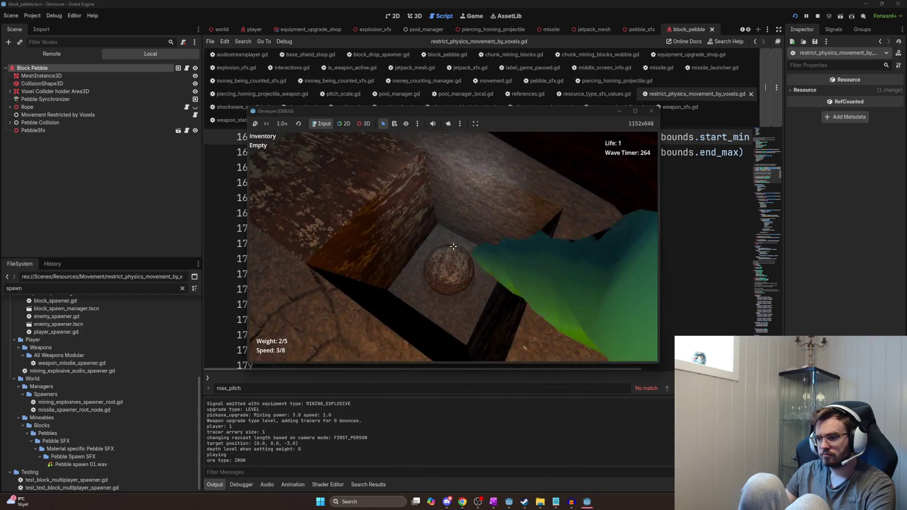
{"action": "left_click", "coordinate": [453, 247]}
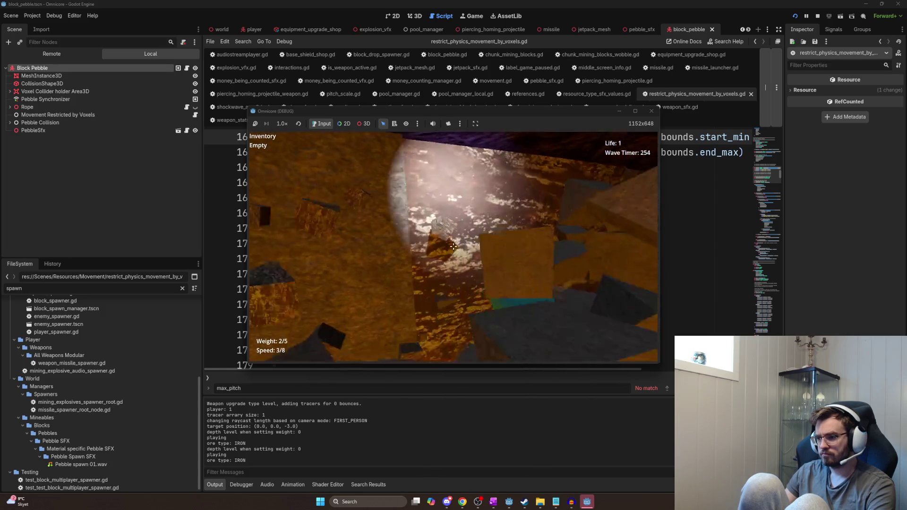
{"action": "left_click", "coordinate": [454, 246]}
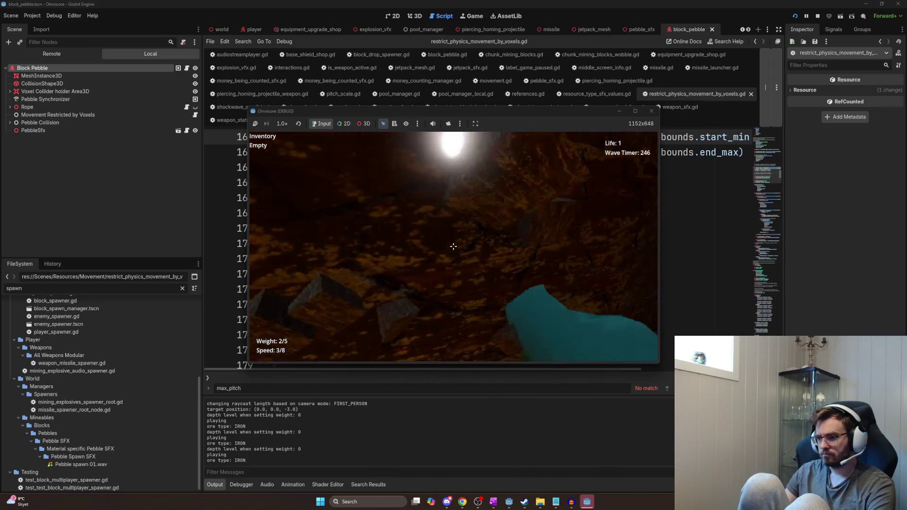
{"action": "left_click", "coordinate": [453, 246]}
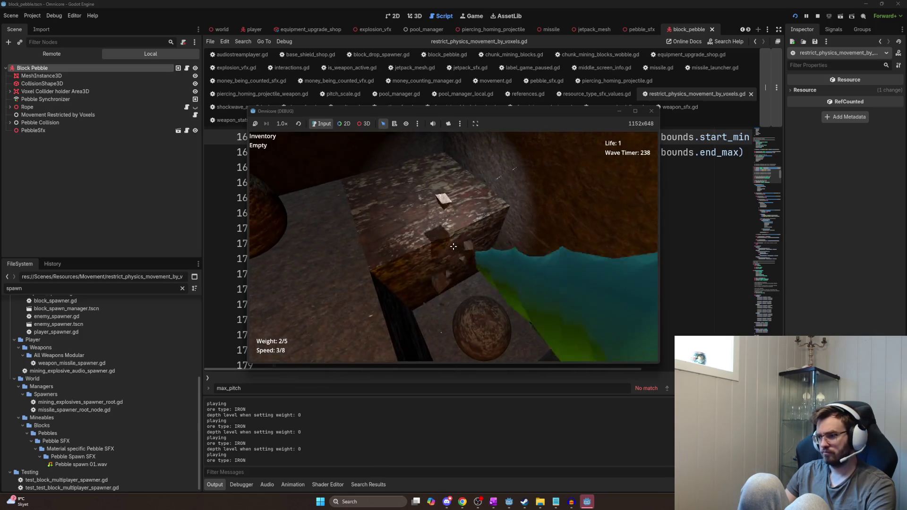
{"action": "left_click", "coordinate": [454, 246]}
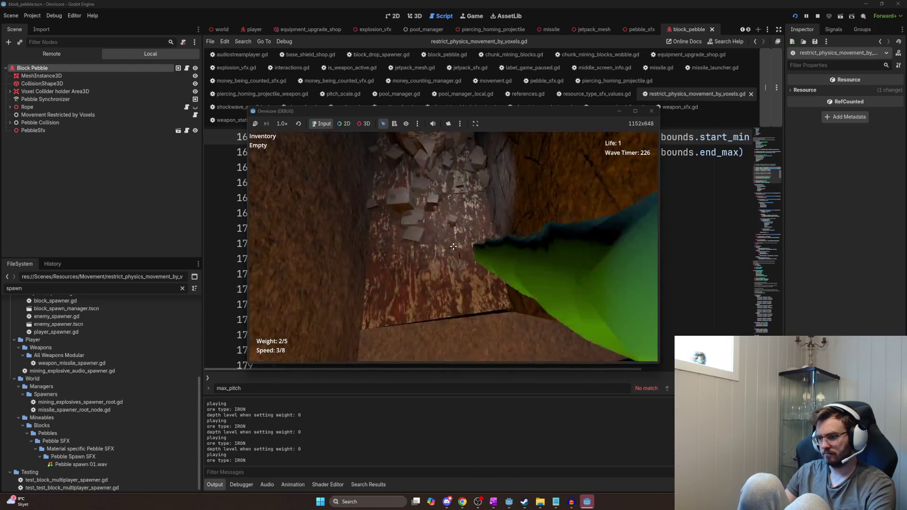
{"action": "left_click", "coordinate": [454, 246]}
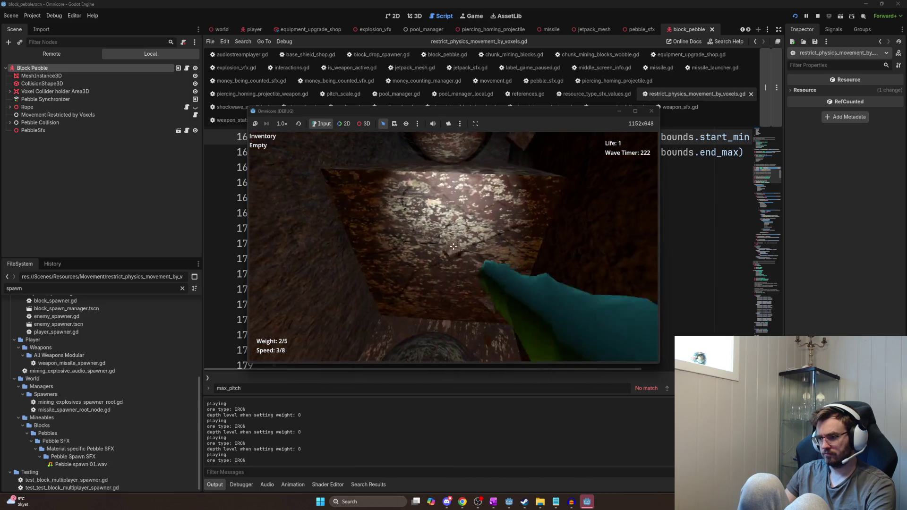
{"action": "left_click", "coordinate": [453, 246]}
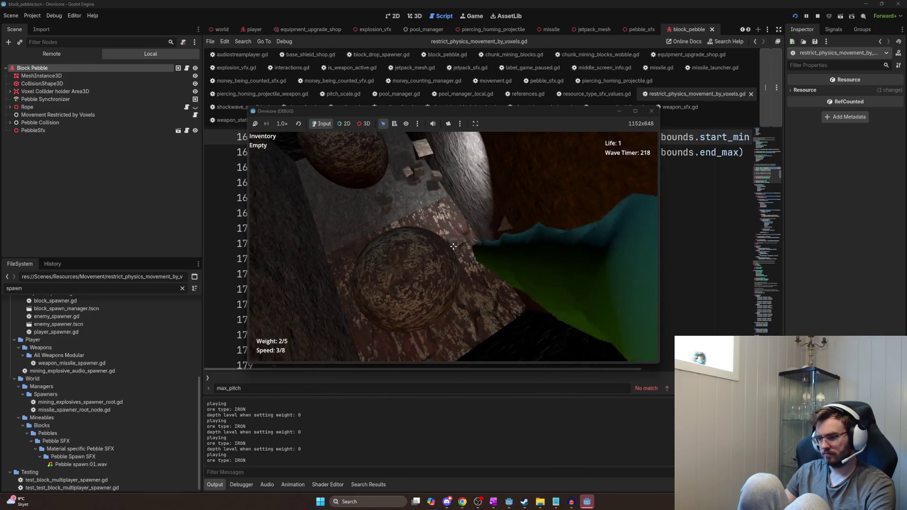
{"action": "key", "text": "e"}
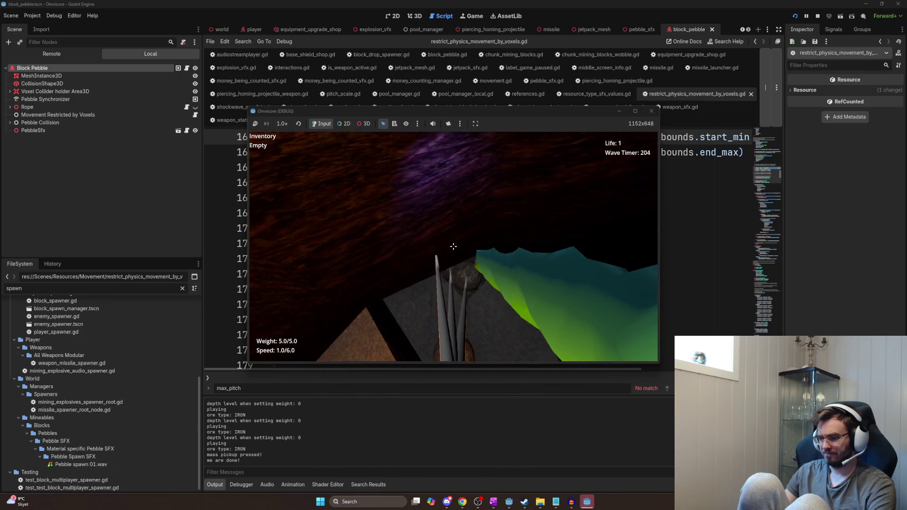
- Mine and collect more pebbles, sell them for Money 10.0, then mine iron and bronze rock
{"action": "left_click", "coordinate": [454, 246]}
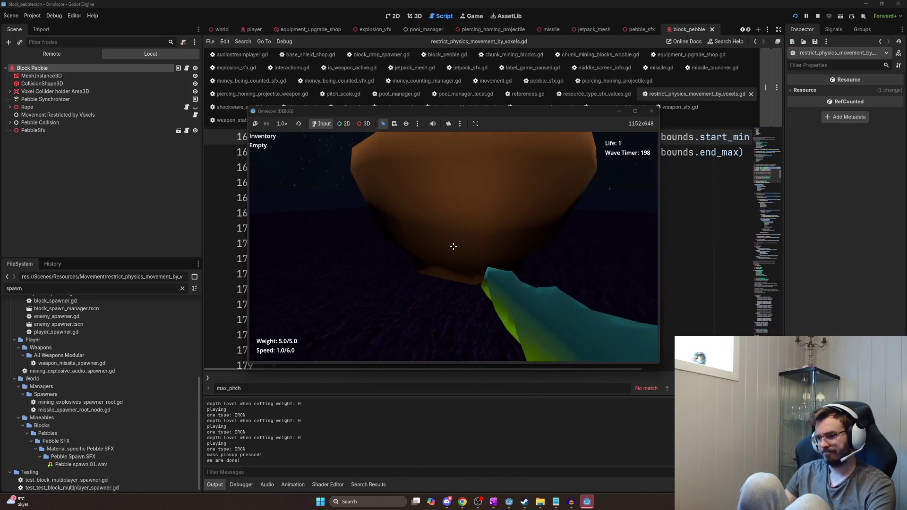
{"action": "left_click", "coordinate": [453, 246]}
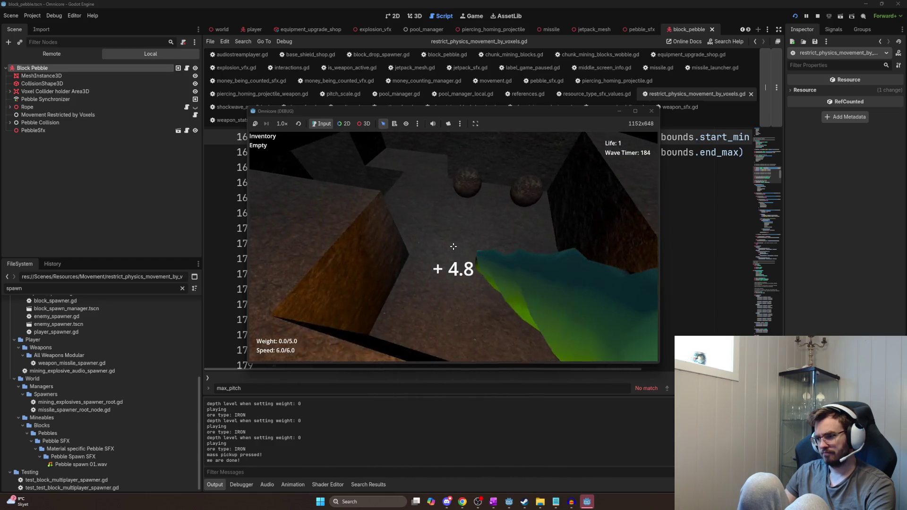
{"action": "left_click", "coordinate": [454, 246]}
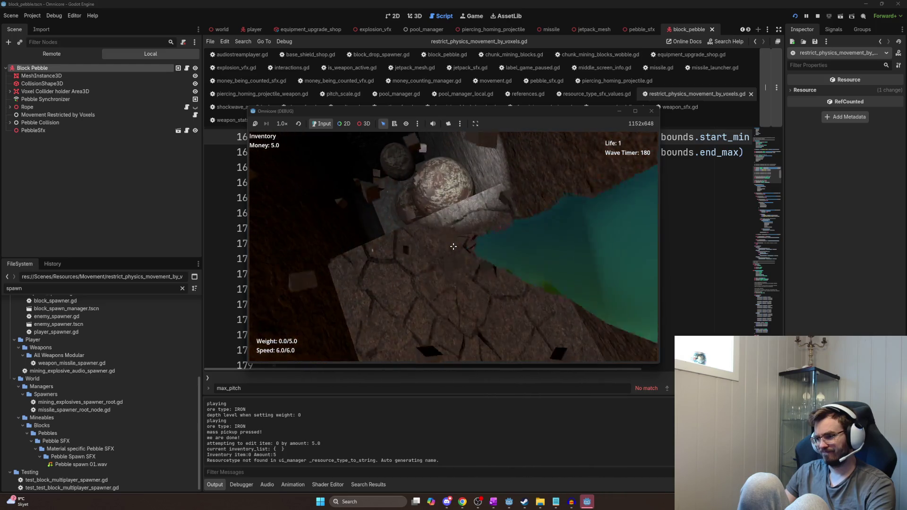
{"action": "left_click", "coordinate": [453, 246]}
{"action": "key", "text": "e"}
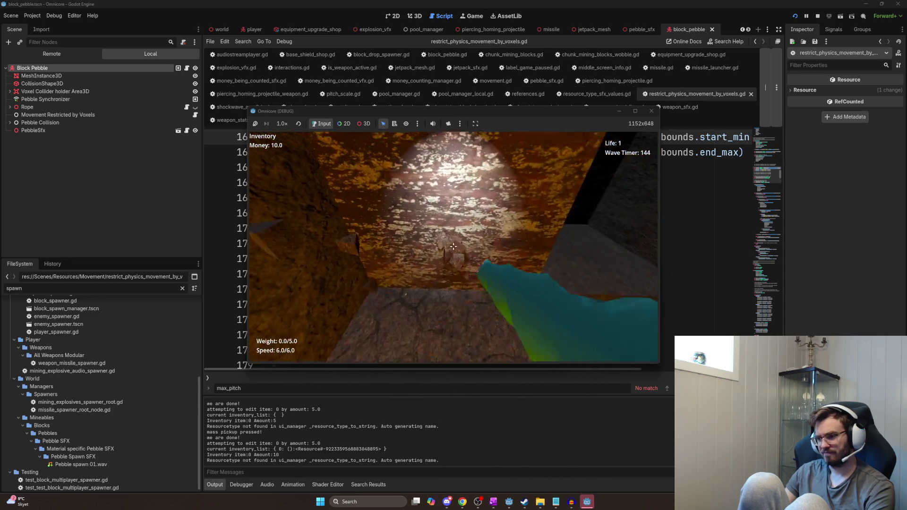
{"action": "left_click", "coordinate": [453, 247]}
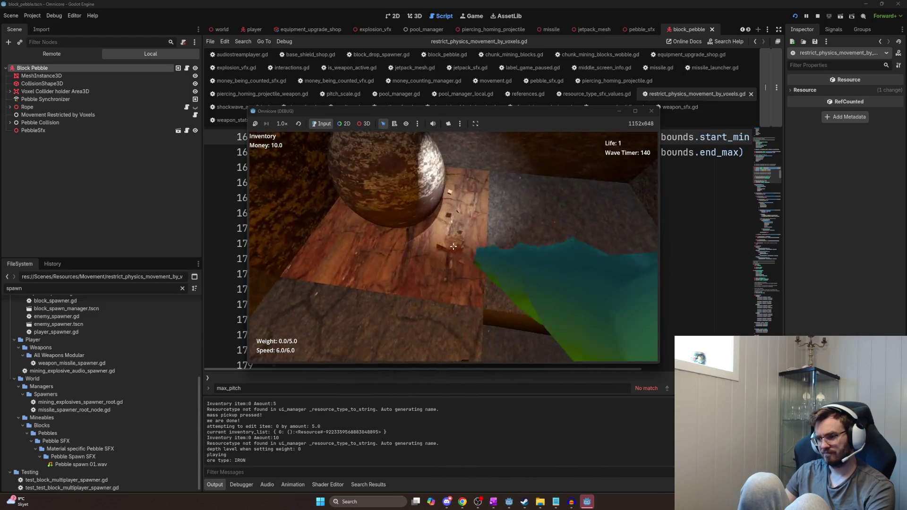
{"action": "left_click", "coordinate": [453, 246]}
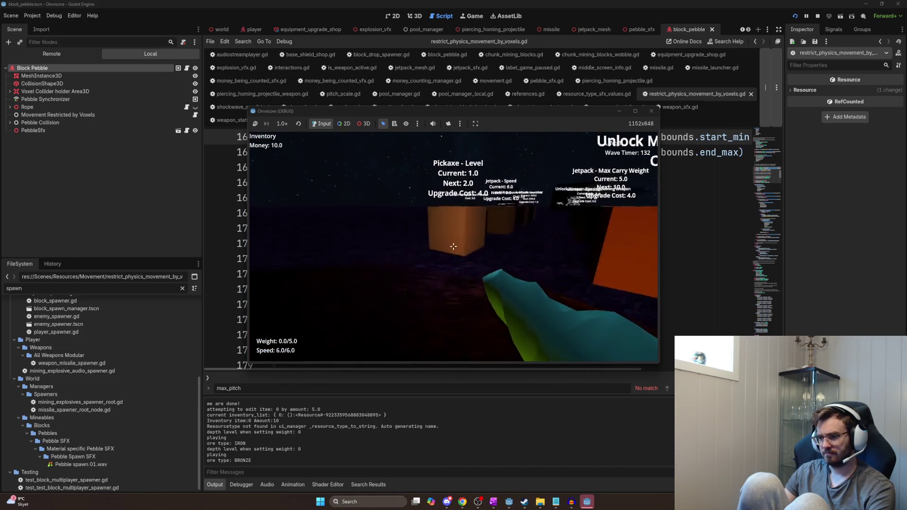
- Upgrade the pickaxe to level 2 and shatter the bronze rock wall
{"action": "key", "text": "e"}
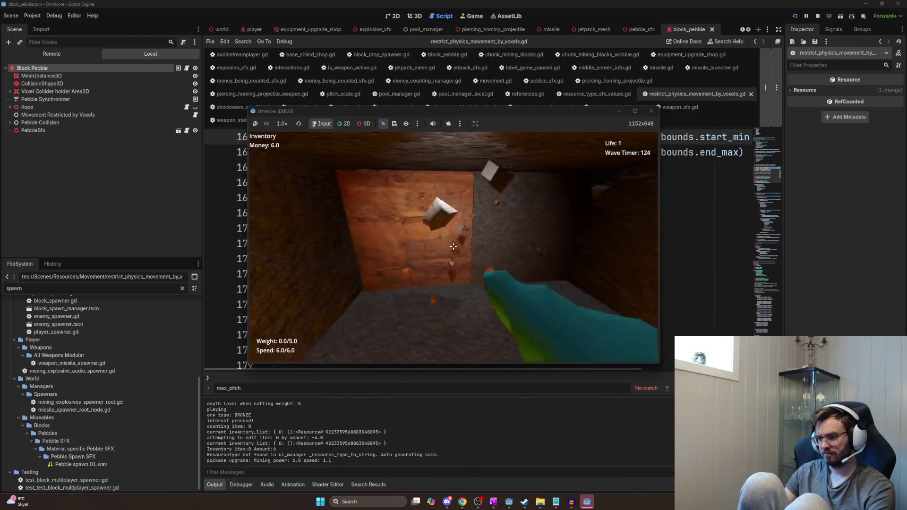
{"action": "left_click", "coordinate": [453, 247]}
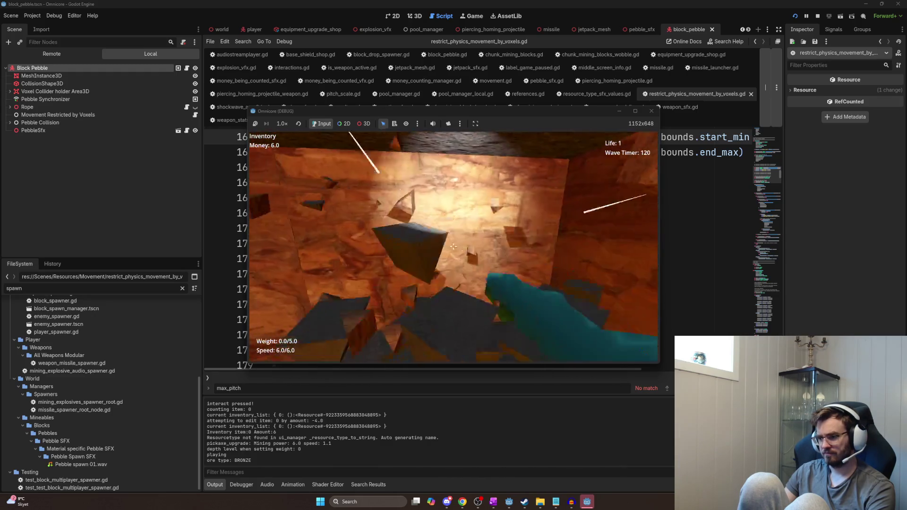
{"action": "left_click", "coordinate": [454, 246]}
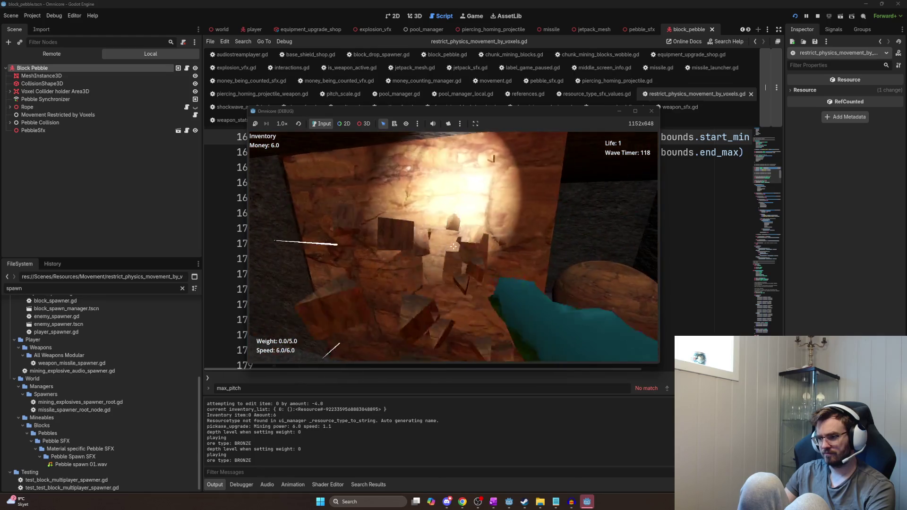
{"action": "left_click", "coordinate": [453, 246]}
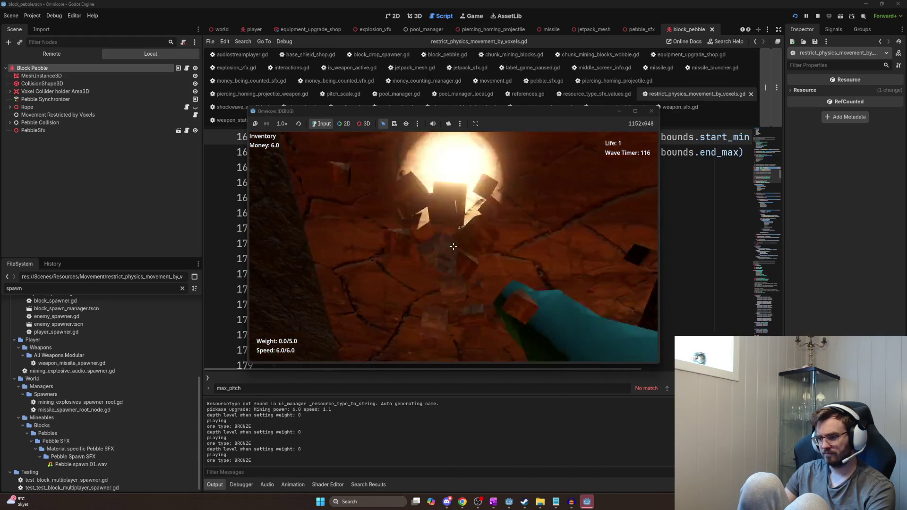
{"action": "left_click", "coordinate": [453, 246]}
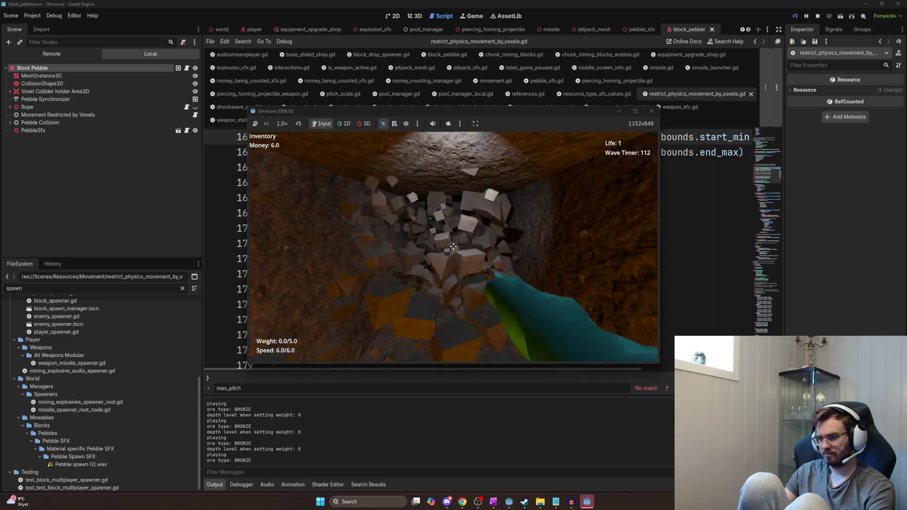
- Mine the tunnel-end wall and nearby rock faces, then stop the game with F8
{"action": "left_click", "coordinate": [453, 246]}
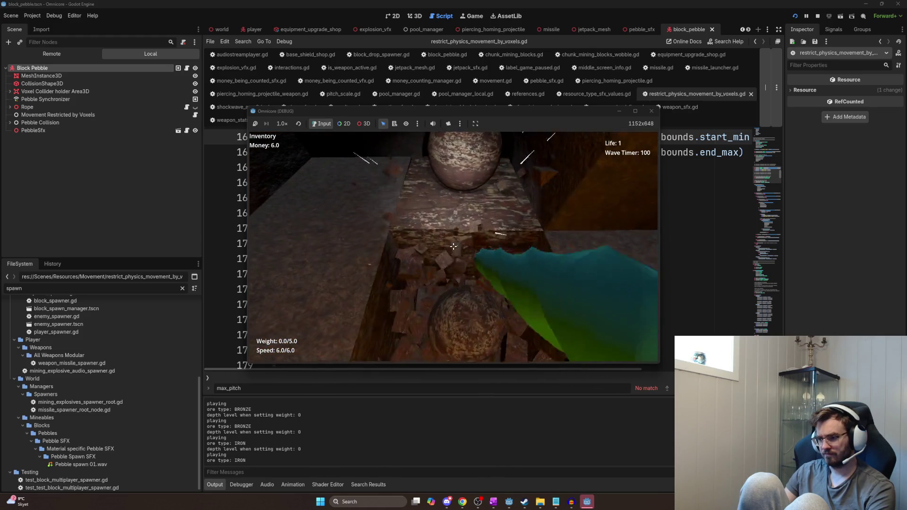
{"action": "left_click", "coordinate": [453, 246]}
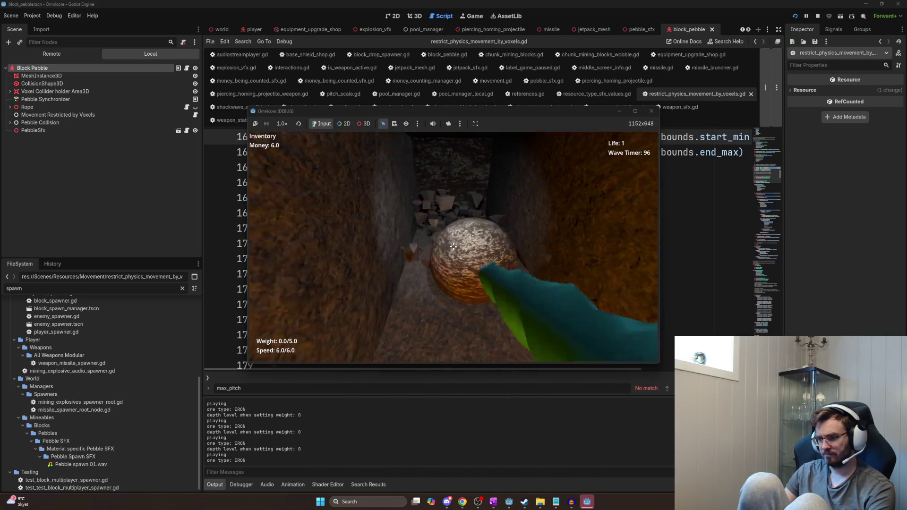
{"action": "key", "text": "w"}
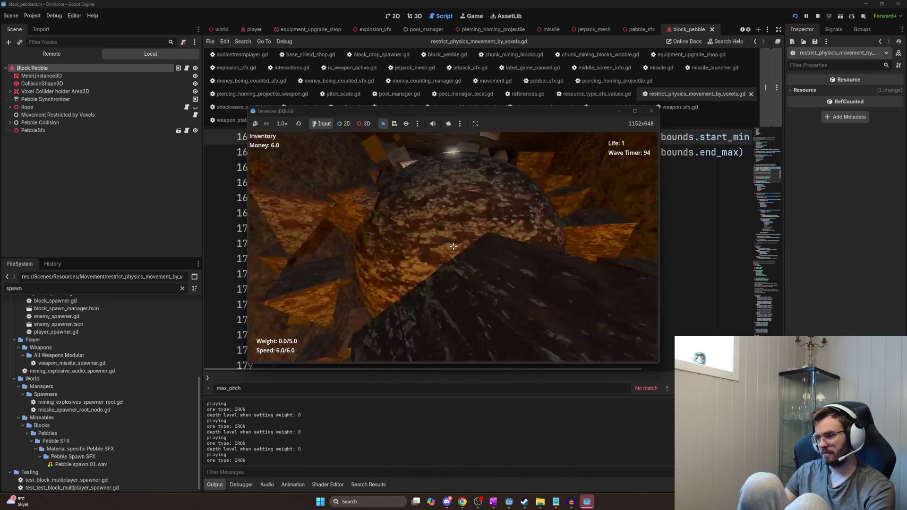
{"action": "key", "text": "1"}
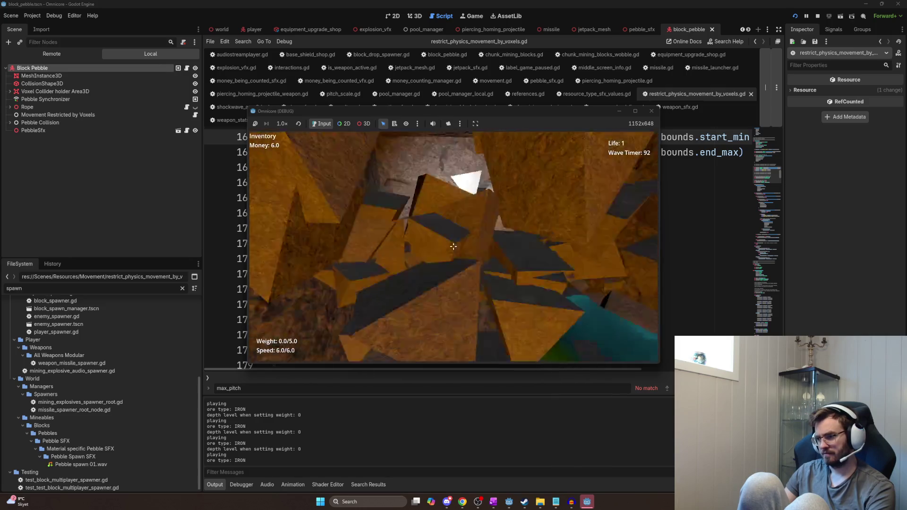
{"action": "left_click", "coordinate": [454, 246]}
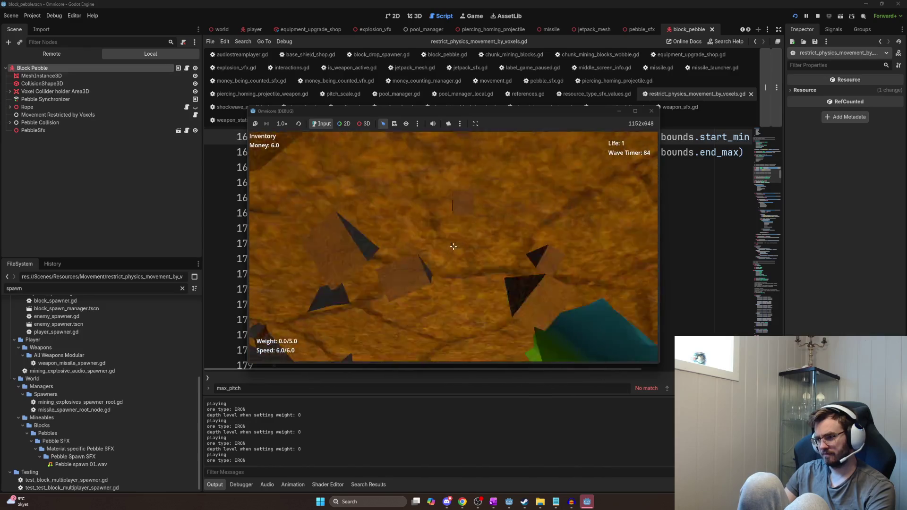
{"action": "left_click", "coordinate": [453, 246]}
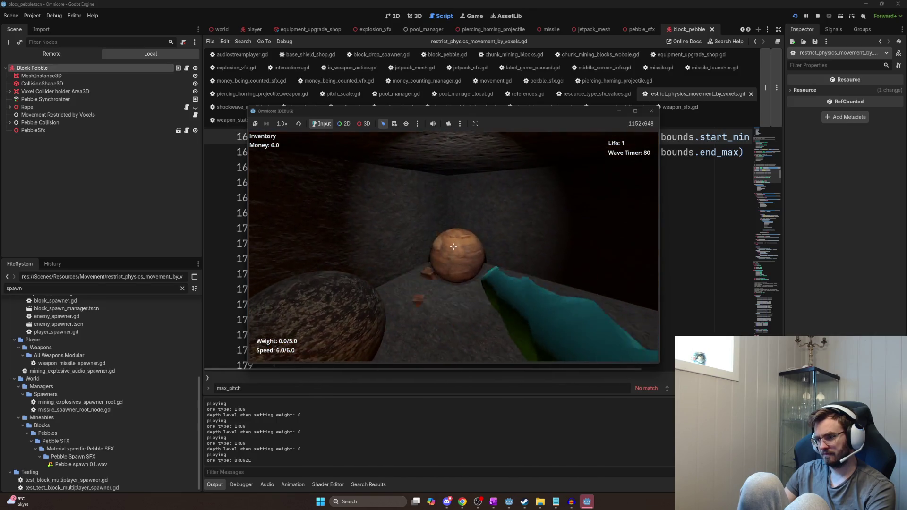
{"action": "key", "text": "F8"}
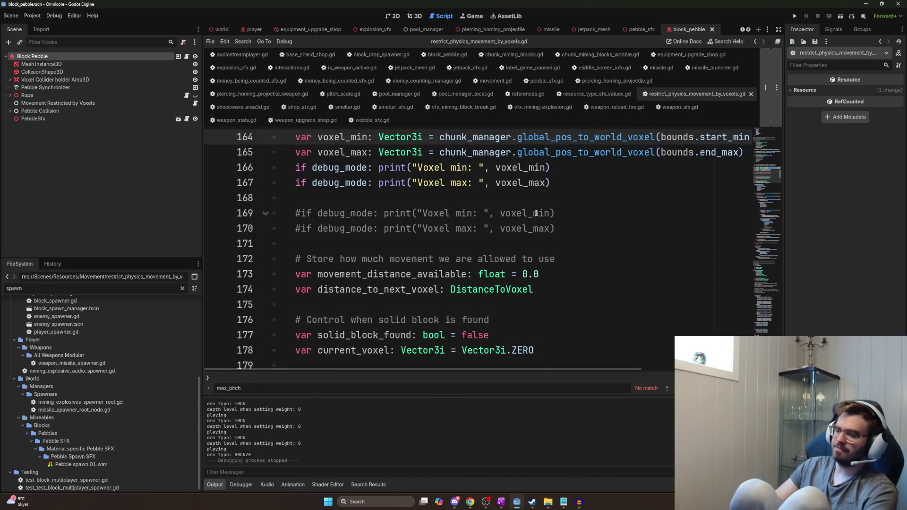
- Click the commented voxel_min debug line, then show Gold's Spawn sound items in OneNote's Current task list
{"action": "left_click", "coordinate": [536, 213]}
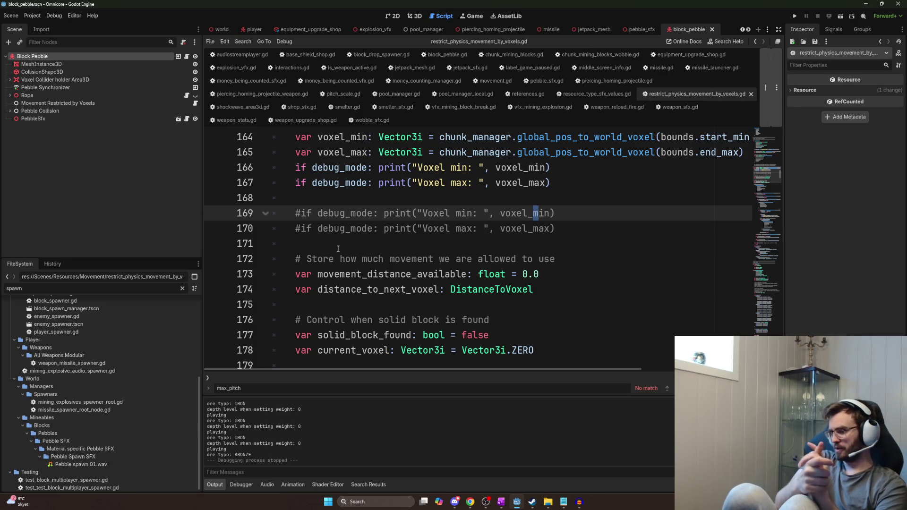
{"action": "left_click", "coordinate": [501, 501]}
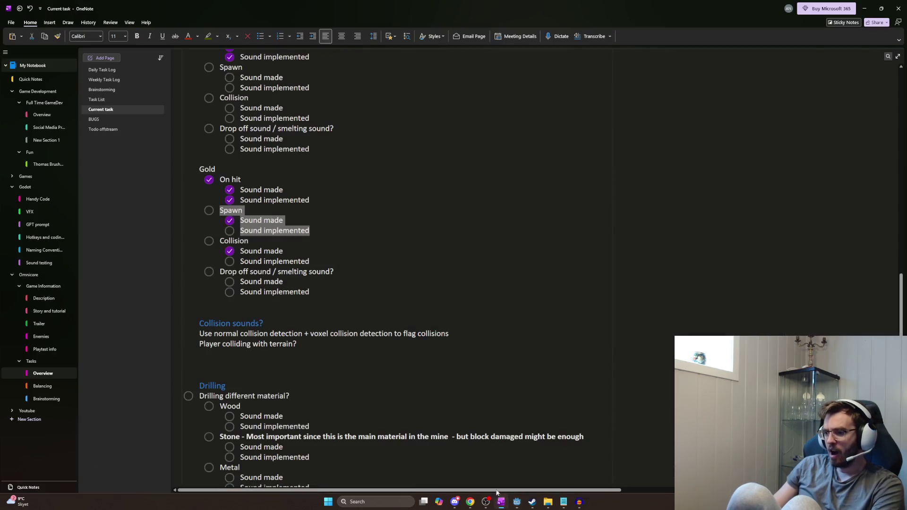
{"action": "scroll", "coordinate": [350, 265], "scroll_direction": "up", "scroll_amount": 3}
{"action": "scroll", "coordinate": [362, 304], "scroll_direction": "down", "scroll_amount": 2}
{"action": "scroll", "coordinate": [362, 305], "scroll_direction": "down", "scroll_amount": 3}
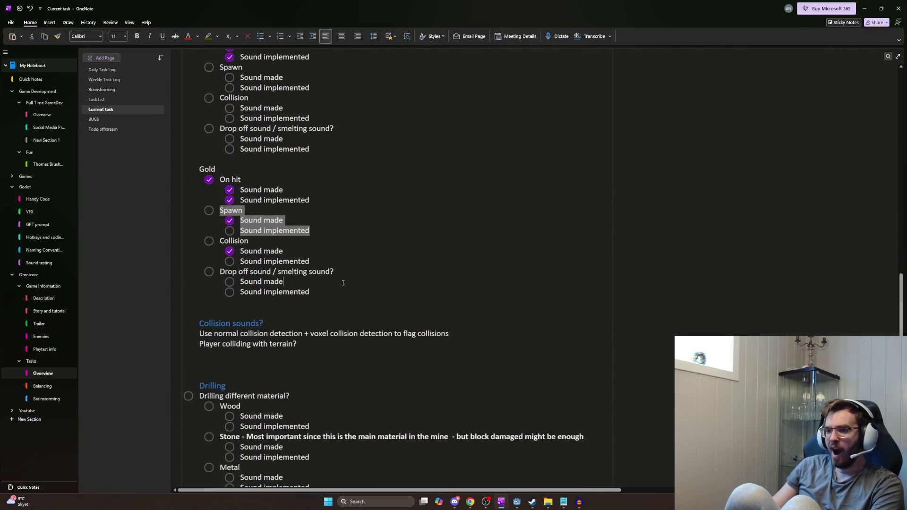